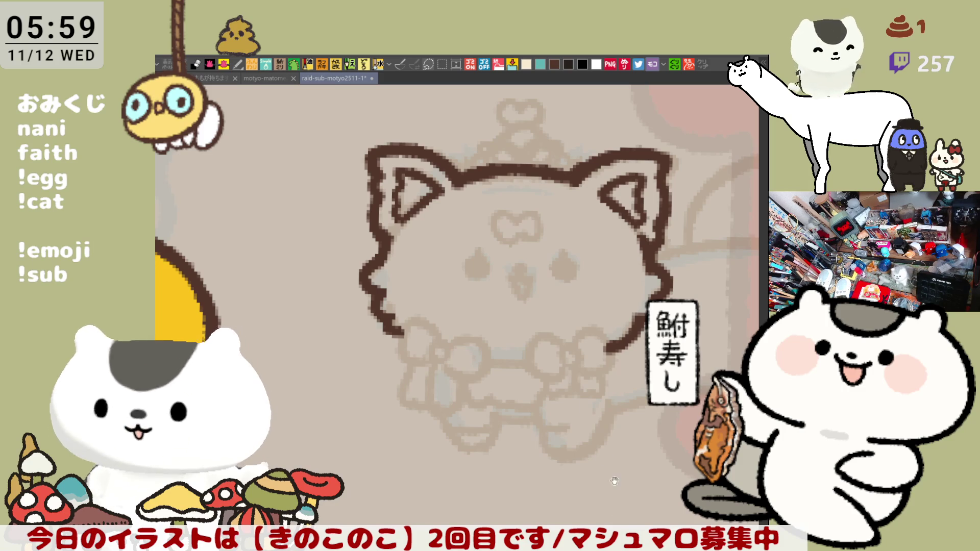
- Ink the cat's lower-left outline in dark brown, ending in a closed curl
drag(493, 329, 451, 250)
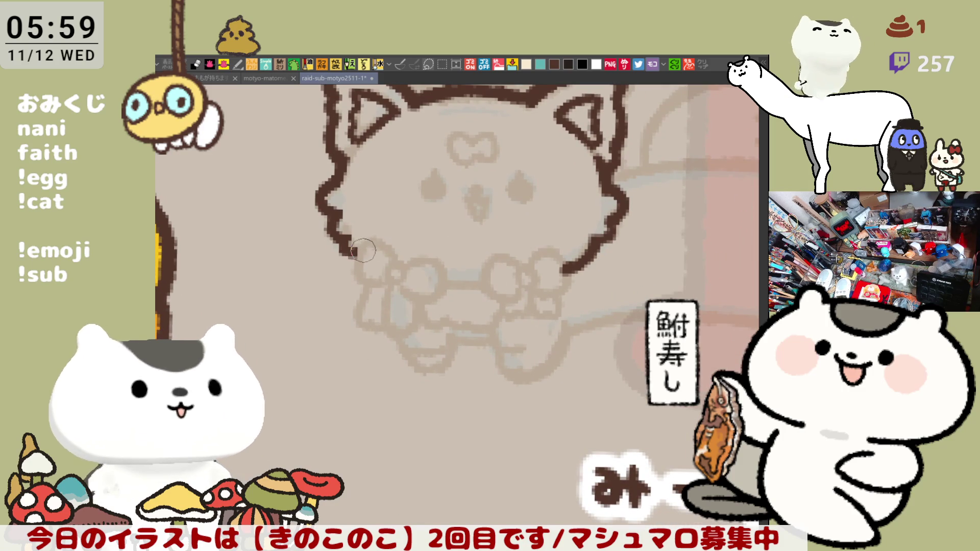
mouse_move(357, 239)
mouse_down()
mouse_move(362, 281)
mouse_move(393, 283)
mouse_move(353, 282)
mouse_move(395, 284)
mouse_up()
key(ctrl+z)
key(ctrl+z)
drag(359, 254, 387, 284)
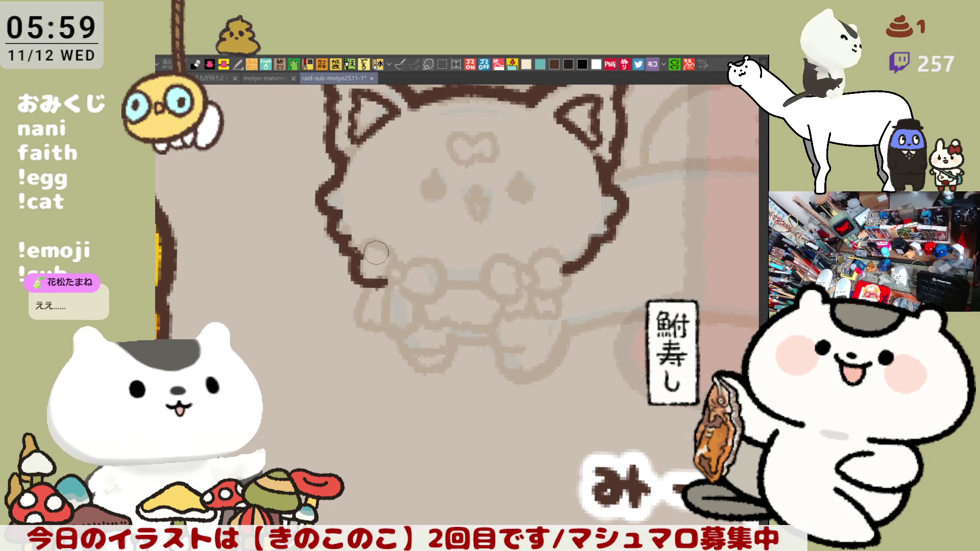
drag(359, 253, 395, 266)
key(ctrl+z)
key(ctrl+z)
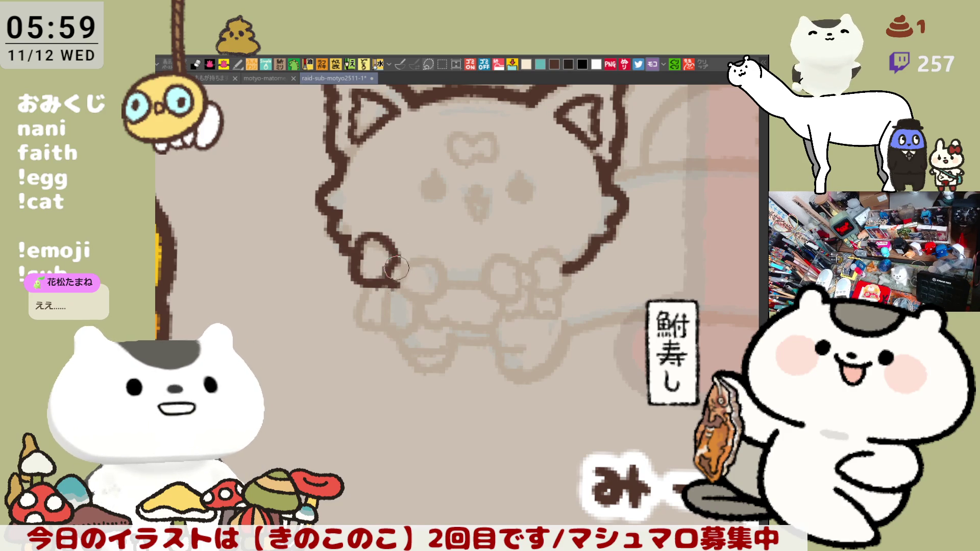
drag(393, 269, 401, 278)
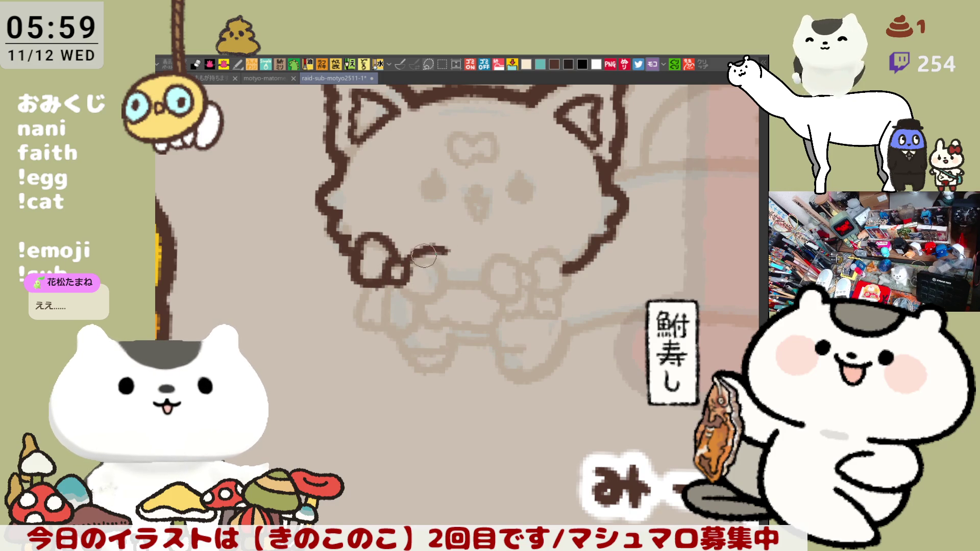
- Draw the left bow's loops and a hanging tail beneath the left cheek
mouse_move(406, 261)
mouse_down()
mouse_move(449, 251)
mouse_move(449, 273)
mouse_move(403, 282)
mouse_move(449, 268)
mouse_move(453, 291)
mouse_move(438, 280)
mouse_up()
key(ctrl+z)
key(ctrl+z)
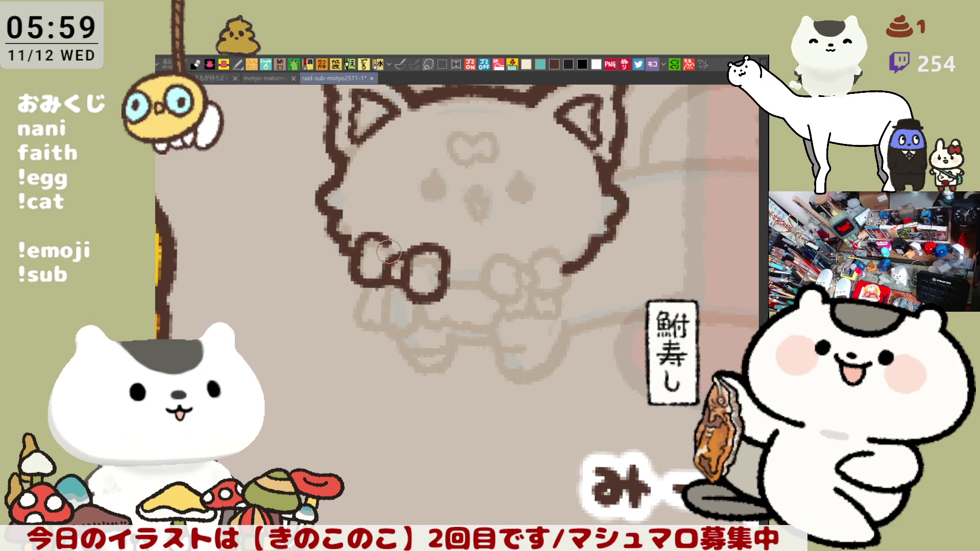
mouse_move(372, 236)
mouse_down()
mouse_move(401, 255)
mouse_move(393, 260)
mouse_up()
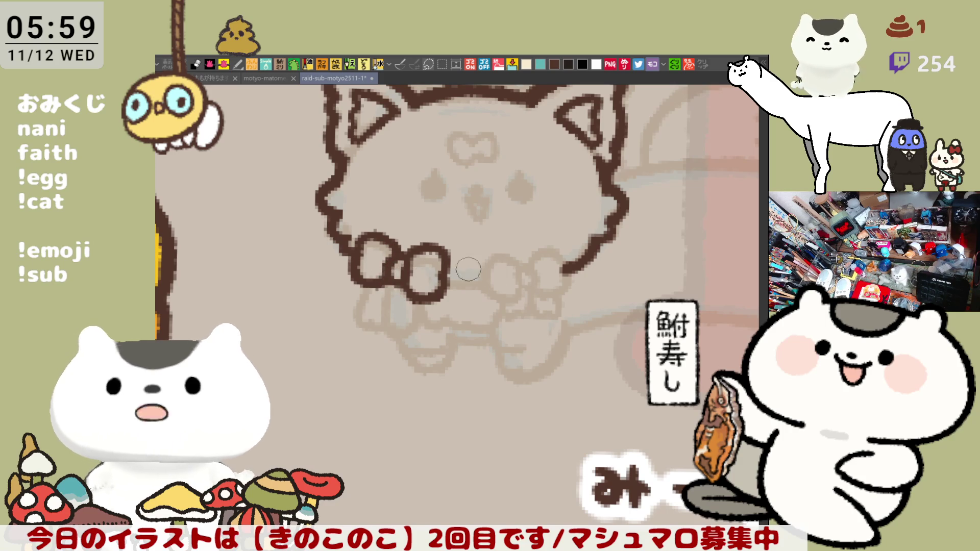
drag(390, 302, 409, 335)
key(ctrl+z)
drag(404, 269, 394, 345)
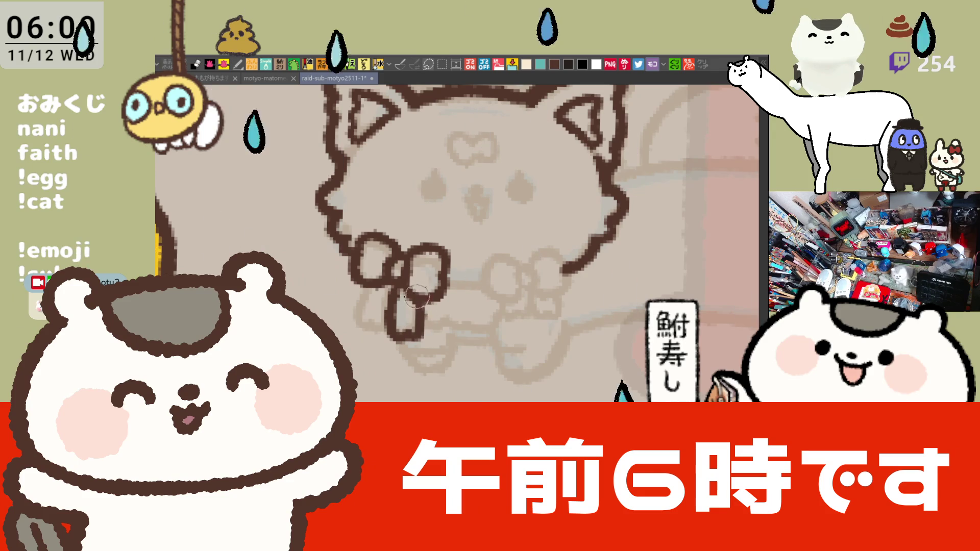
click(416, 330)
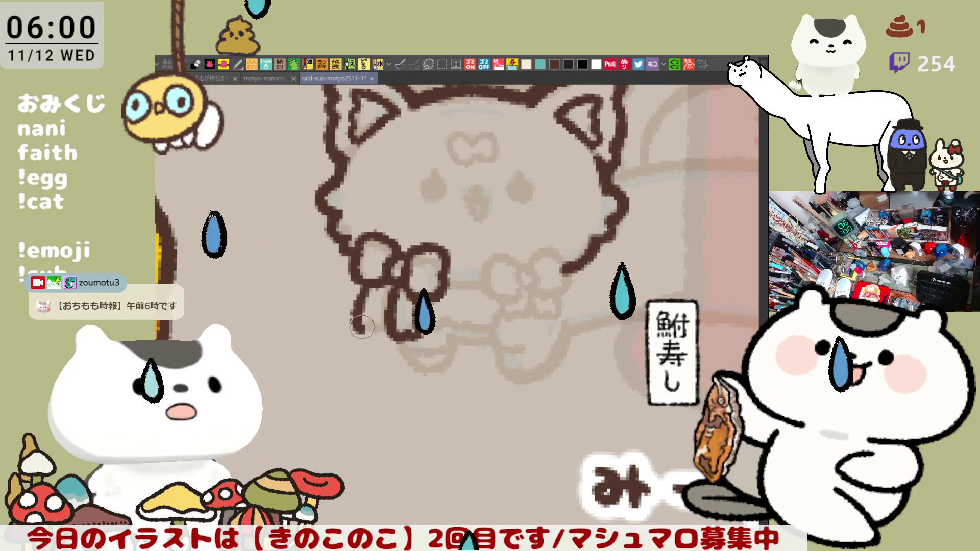
drag(357, 301, 402, 338)
- Draw the right bow's loop at the cat's lower right, redoing shaky arcs
scroll(453, 251, right, 3)
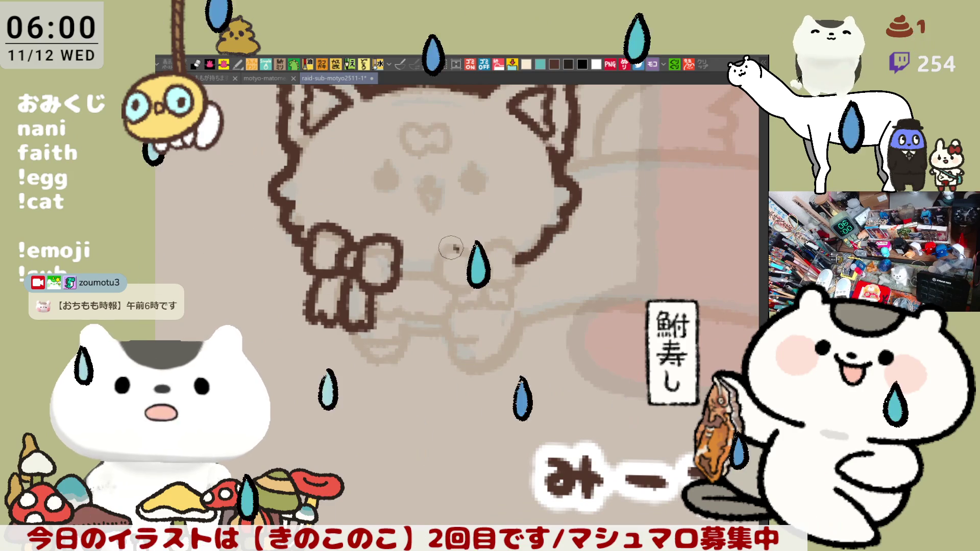
mouse_move(453, 246)
mouse_down()
mouse_move(440, 261)
mouse_move(445, 286)
mouse_move(465, 288)
mouse_move(479, 265)
mouse_up()
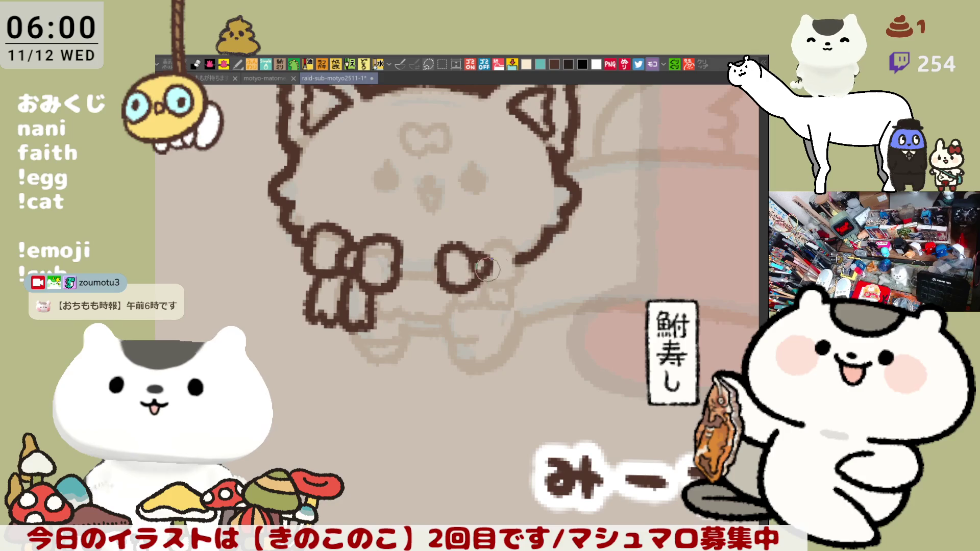
mouse_move(477, 257)
mouse_down()
mouse_move(518, 258)
mouse_move(487, 241)
mouse_move(514, 252)
mouse_move(498, 283)
mouse_up()
key(ctrl+z)
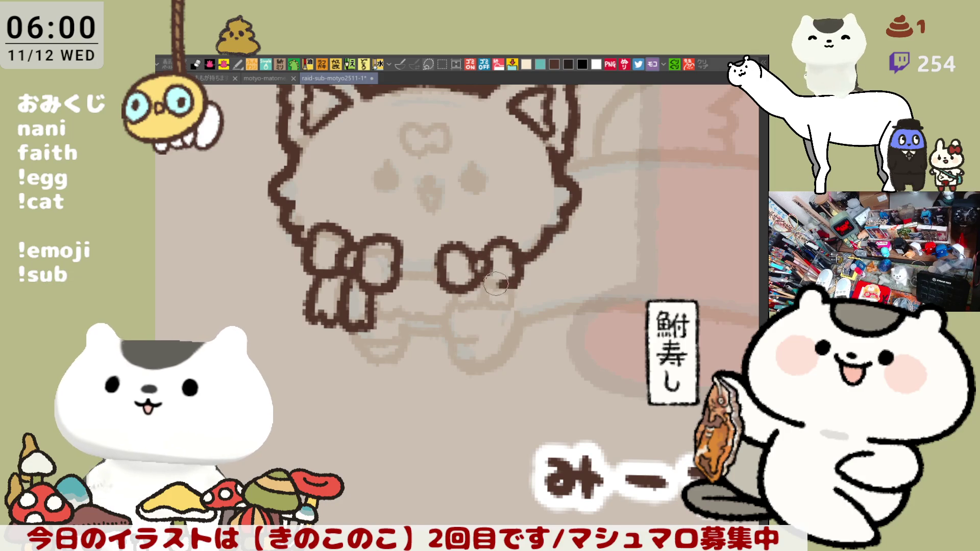
key(ctrl+z)
drag(516, 249, 510, 282)
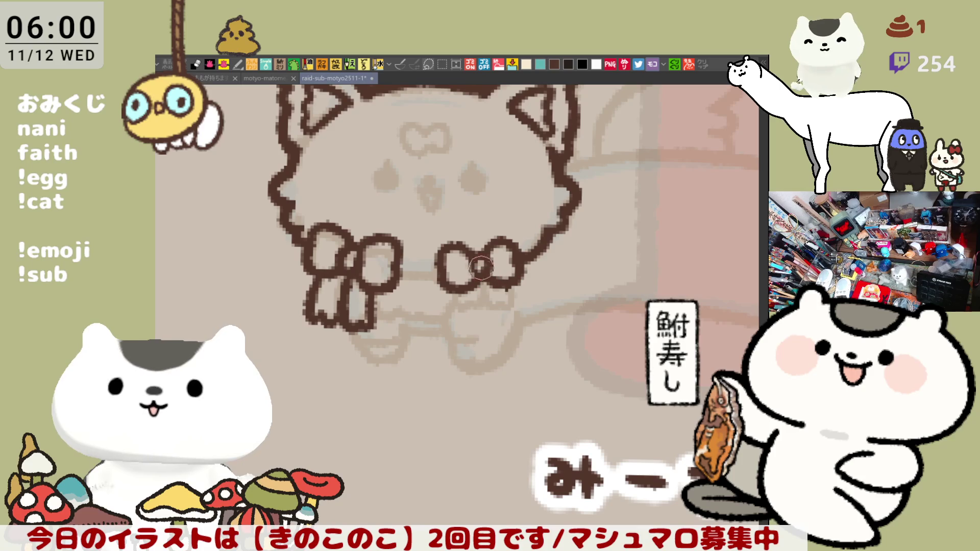
key(ctrl+z)
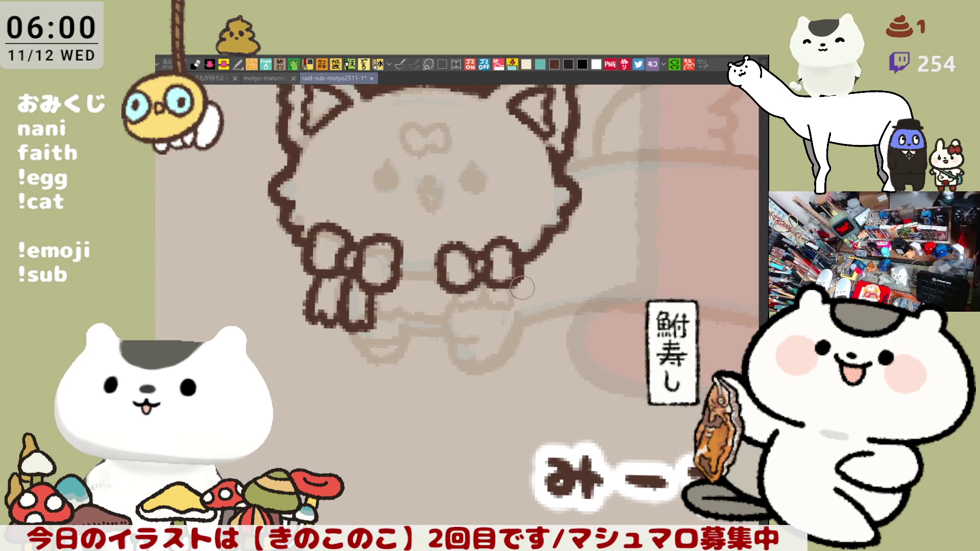
- Ink the right bow's knot-to-loop line and a collar line joining both bows
mouse_move(454, 289)
mouse_down()
mouse_move(470, 311)
mouse_move(480, 288)
mouse_move(482, 306)
mouse_up()
key(ctrl+z)
key(ctrl+z)
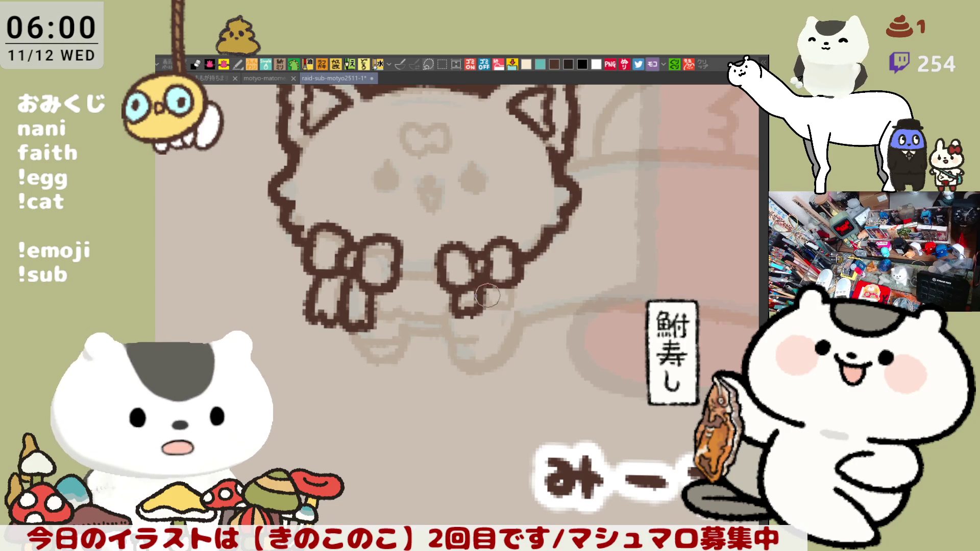
key(ctrl+z)
mouse_move(480, 268)
mouse_down()
mouse_move(484, 304)
mouse_move(503, 312)
mouse_move(513, 296)
mouse_move(505, 276)
mouse_move(520, 287)
mouse_up()
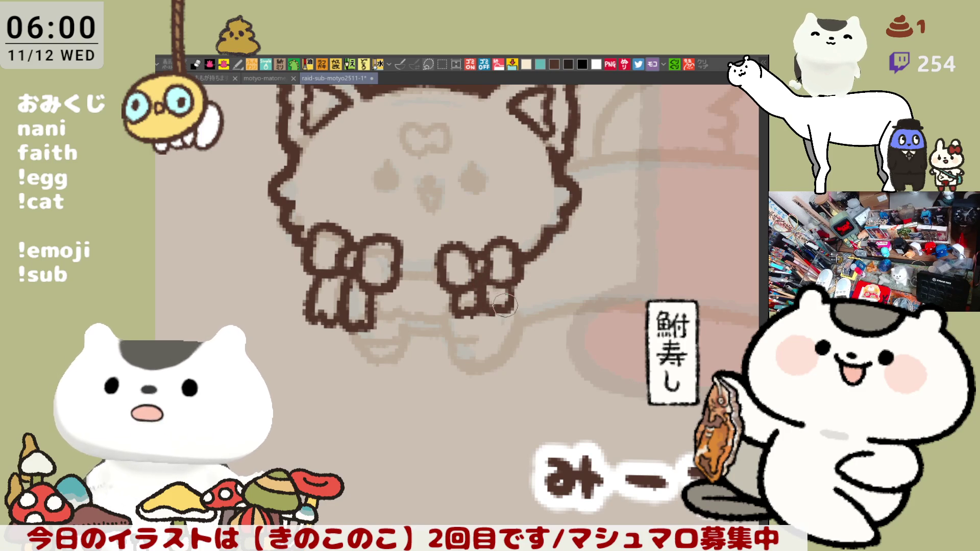
drag(396, 265, 442, 278)
key(ctrl+z)
key(ctrl+z)
key(ctrl+z)
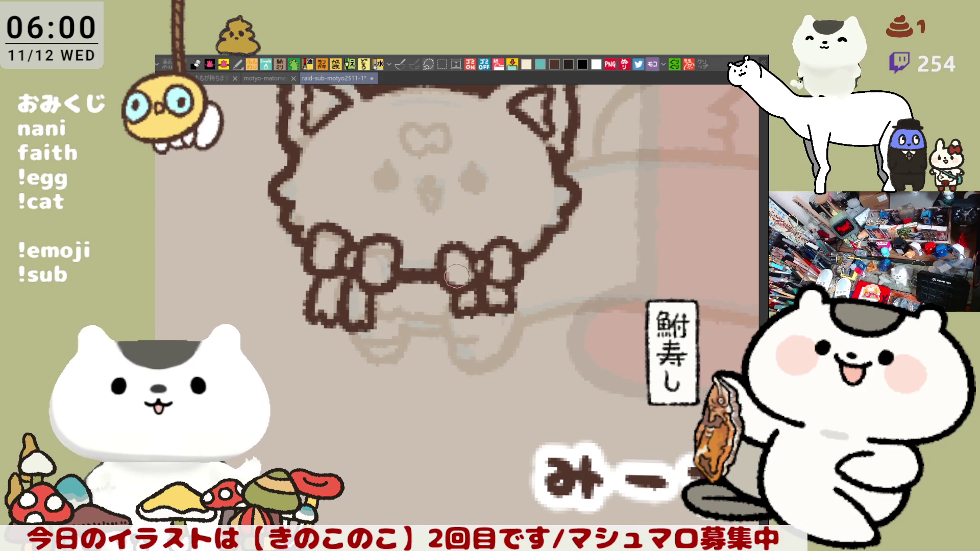
- Zoom in and touch up the cat's right ear outline
scroll(510, 250, up, 2)
scroll(552, 210, up, 1)
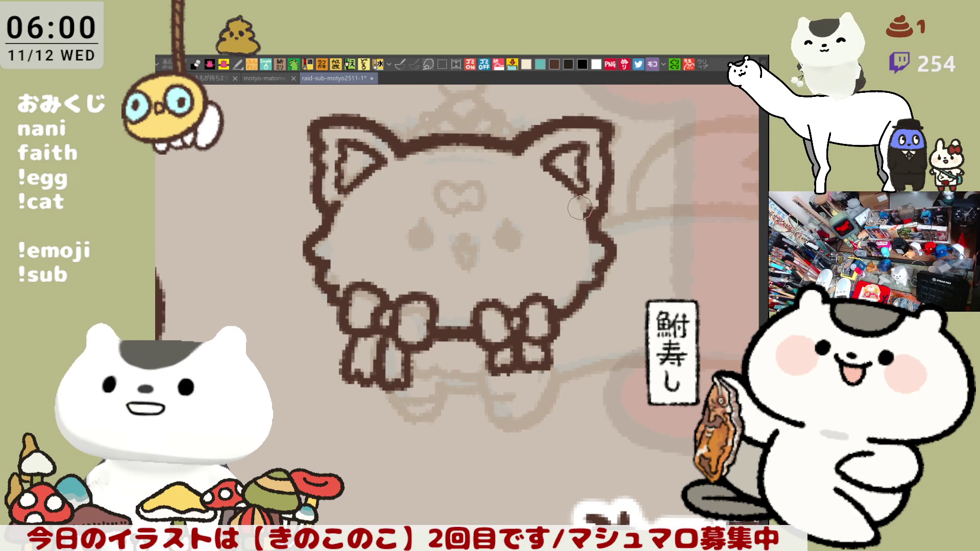
mouse_move(587, 204)
mouse_down()
mouse_move(574, 210)
mouse_move(583, 218)
mouse_move(582, 199)
mouse_move(592, 229)
mouse_up()
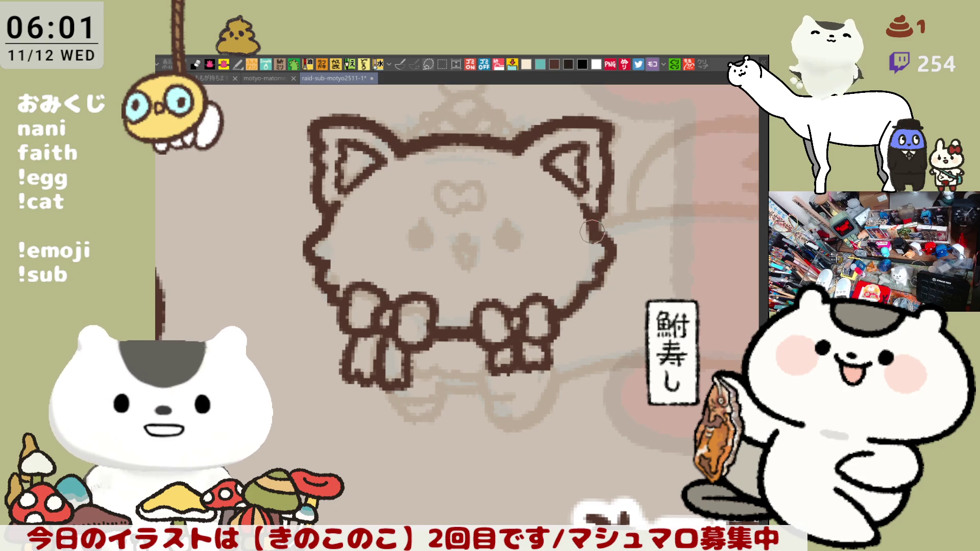
- Paint two dark brown eye dots and a small nose between them
scroll(511, 230, left, 2)
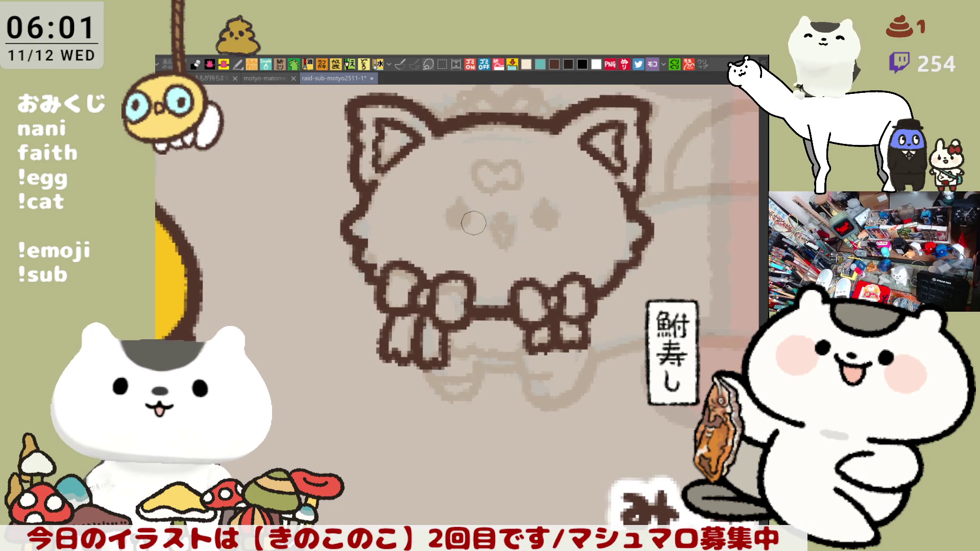
mouse_move(466, 221)
mouse_down()
mouse_move(462, 203)
mouse_move(461, 212)
mouse_up()
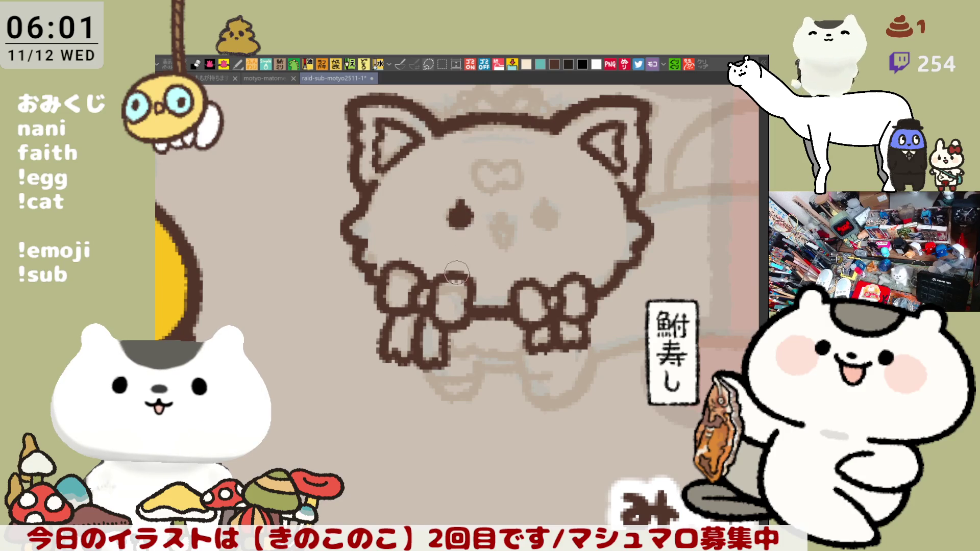
mouse_move(544, 212)
mouse_down()
mouse_move(551, 203)
mouse_move(544, 220)
mouse_move(540, 198)
mouse_move(537, 210)
mouse_up()
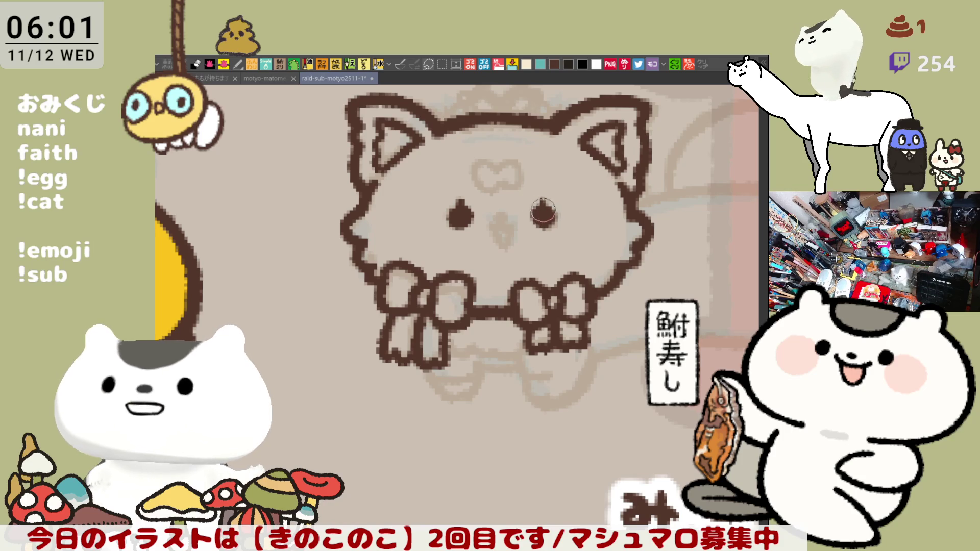
drag(509, 213, 490, 222)
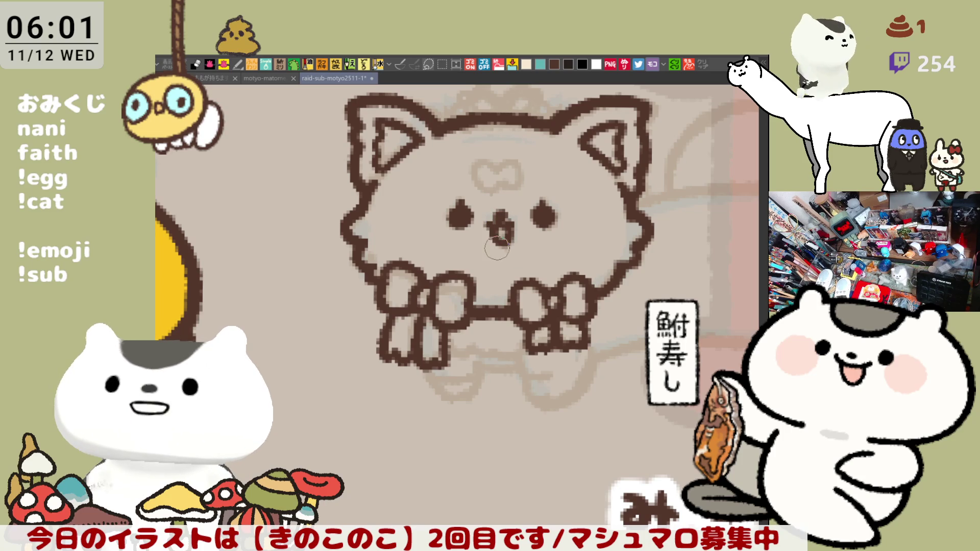
drag(505, 255, 531, 278)
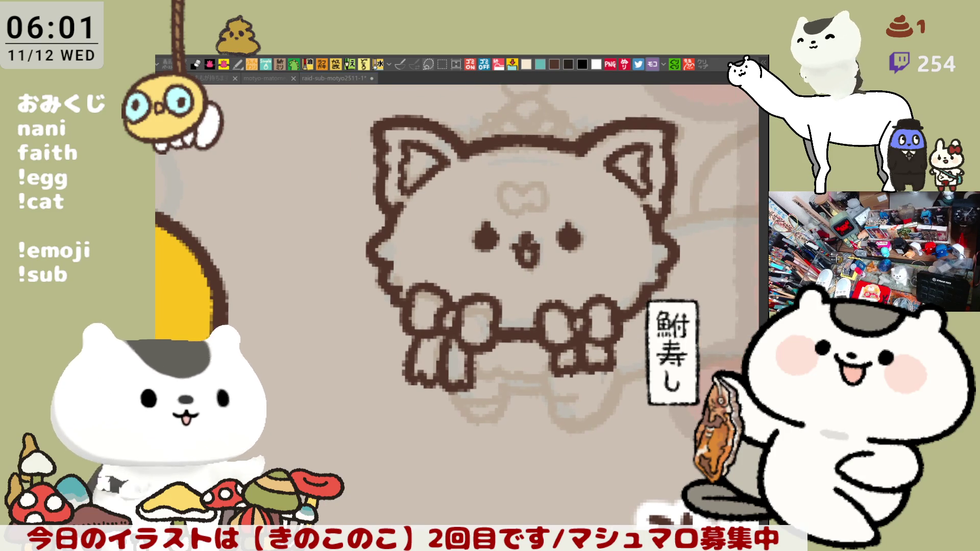
- Enlarge both eyes into darker pointed teardrop shapes
drag(483, 229, 484, 244)
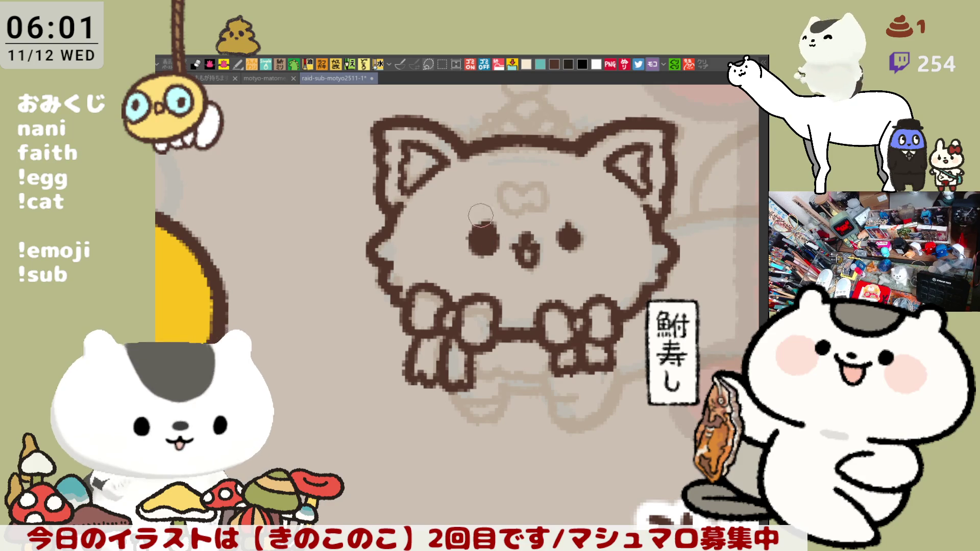
mouse_move(574, 232)
mouse_down()
mouse_move(569, 250)
mouse_move(576, 238)
mouse_move(565, 218)
mouse_up()
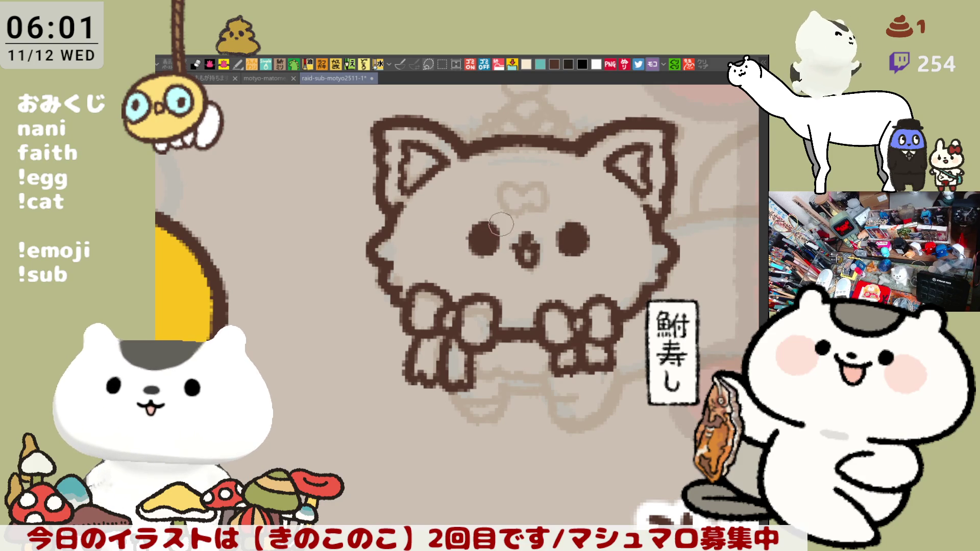
drag(484, 233, 481, 213)
drag(572, 236, 566, 220)
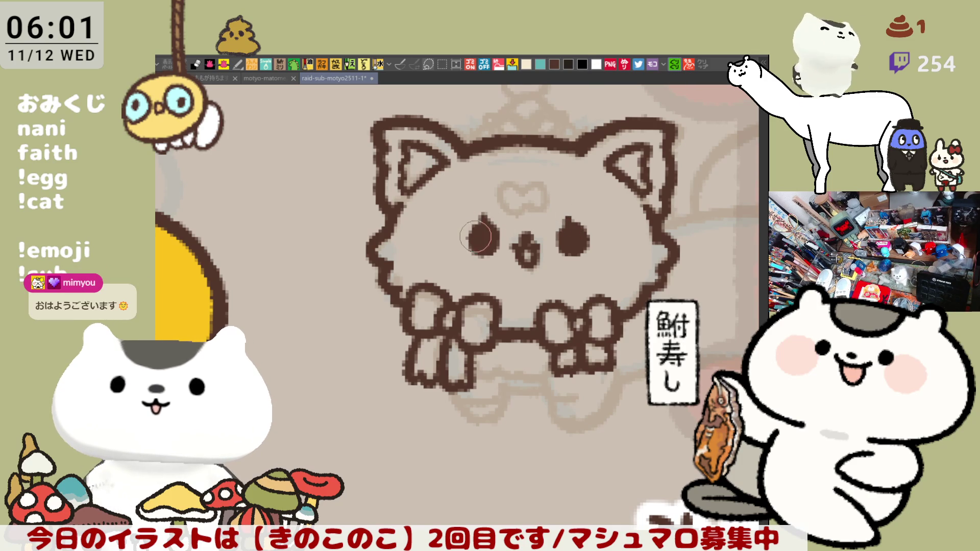
- Add white highlights to both eyes and whiten the heart on the forehead
drag(480, 233, 481, 235)
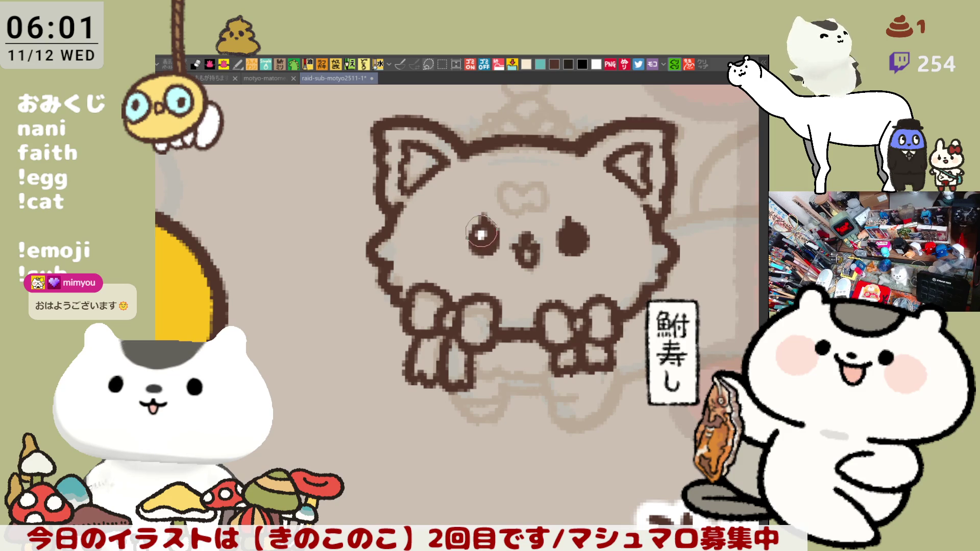
drag(565, 234, 569, 236)
click(574, 244)
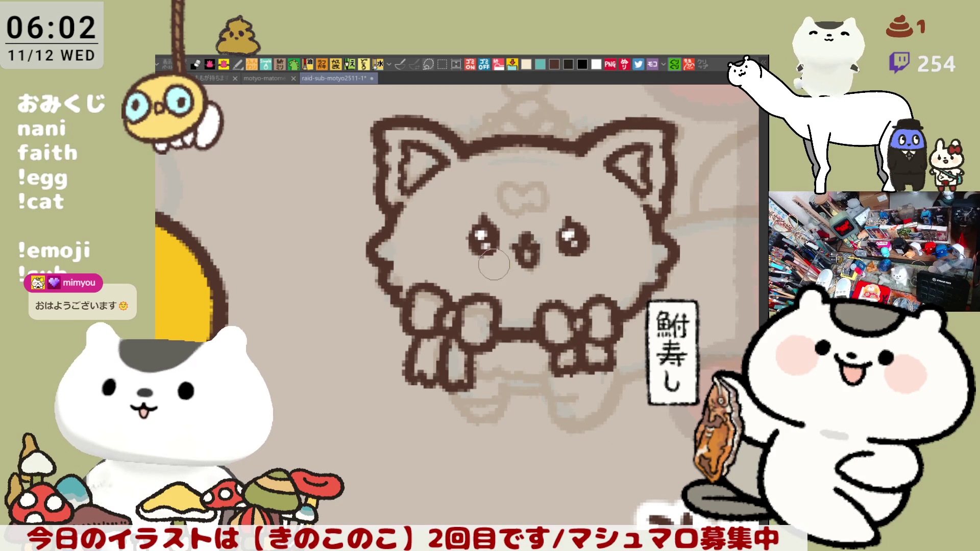
drag(504, 271, 460, 237)
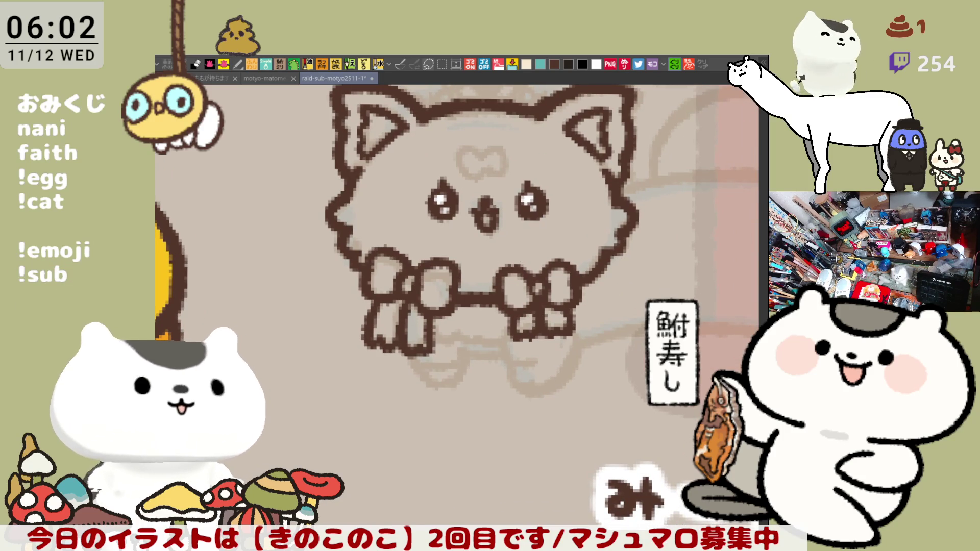
mouse_move(485, 168)
mouse_down()
mouse_move(462, 171)
mouse_move(480, 159)
mouse_move(457, 156)
mouse_move(508, 156)
mouse_move(483, 177)
mouse_move(490, 151)
mouse_move(469, 179)
mouse_move(456, 163)
mouse_move(481, 166)
mouse_up()
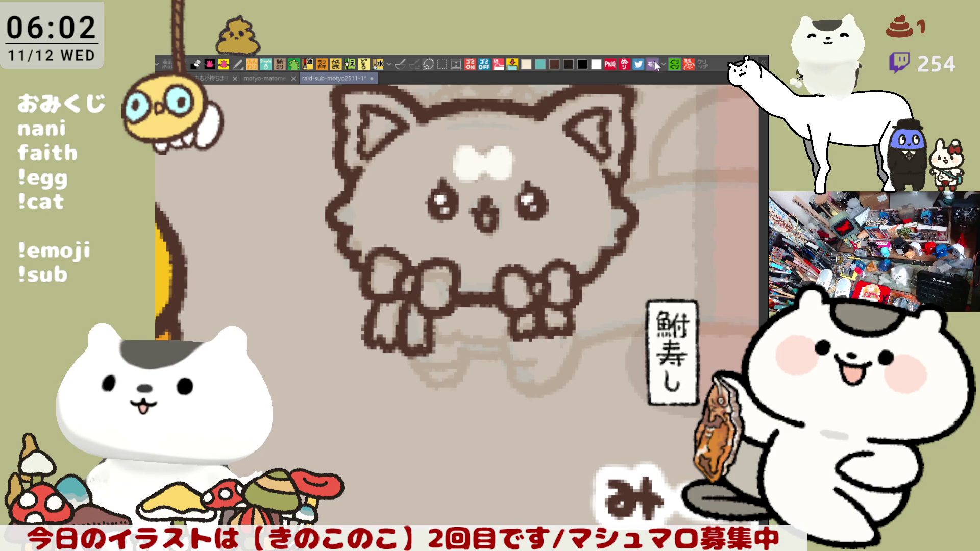
- Draw the crown's base arc and pointed middle peak with a dot inside
scroll(536, 138, up, 3)
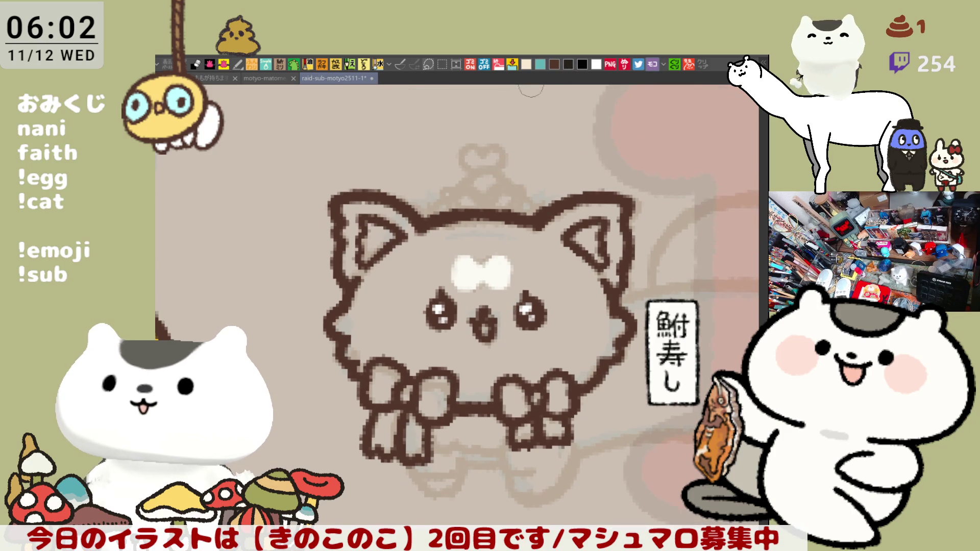
drag(430, 215, 485, 188)
key(ctrl+z)
drag(411, 210, 497, 190)
key(ctrl+z)
drag(420, 207, 538, 204)
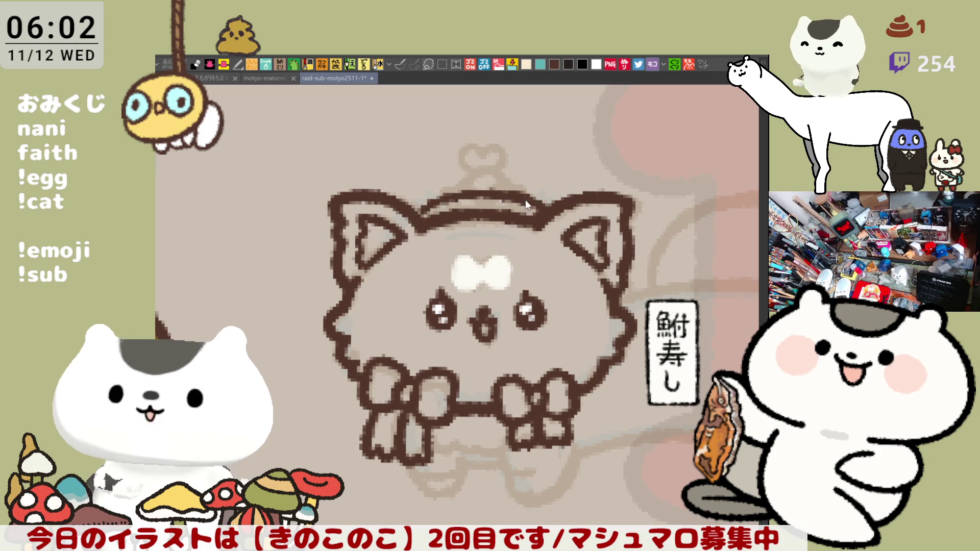
drag(447, 204, 518, 198)
key(ctrl+z)
drag(442, 204, 508, 190)
key(ctrl+z)
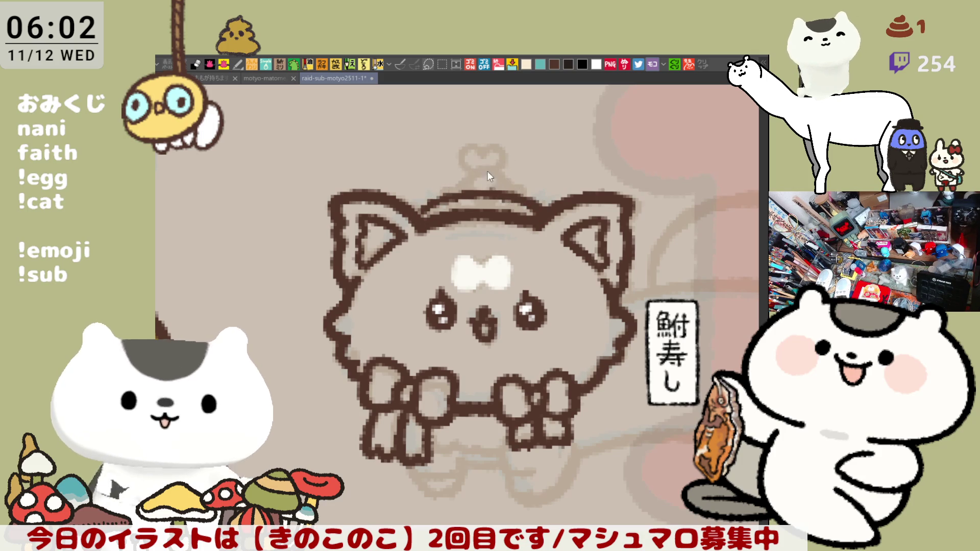
drag(448, 200, 520, 200)
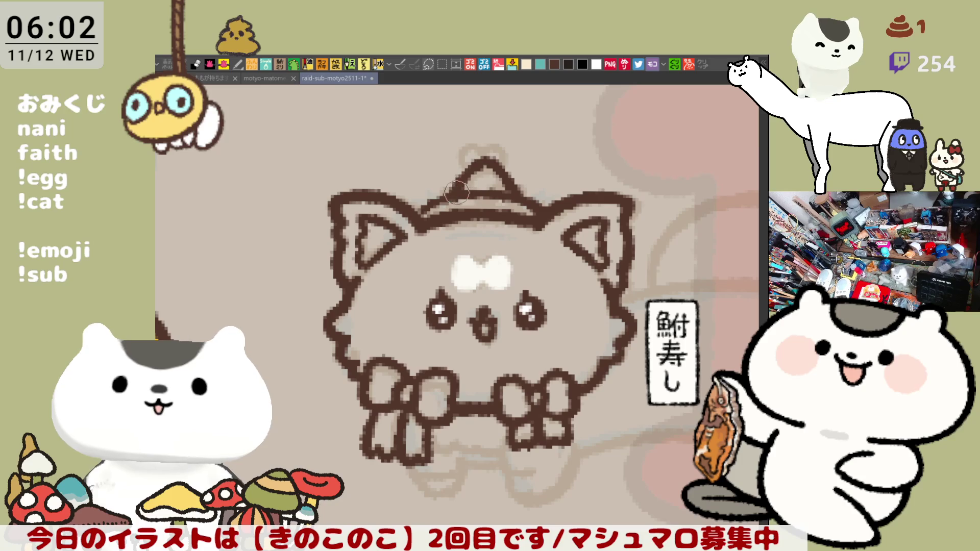
drag(484, 178, 489, 180)
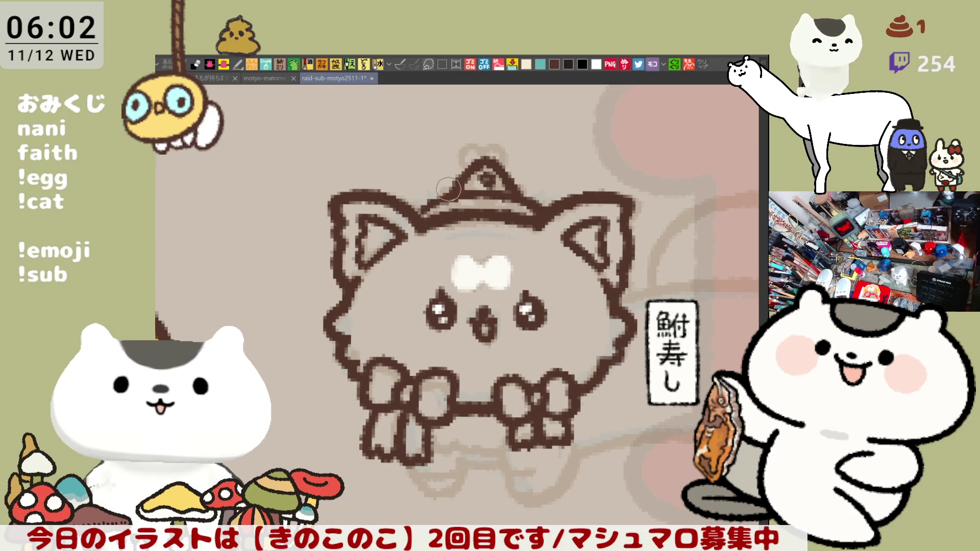
- Add the crown's left and right points with a round tip on the right
drag(433, 198, 443, 176)
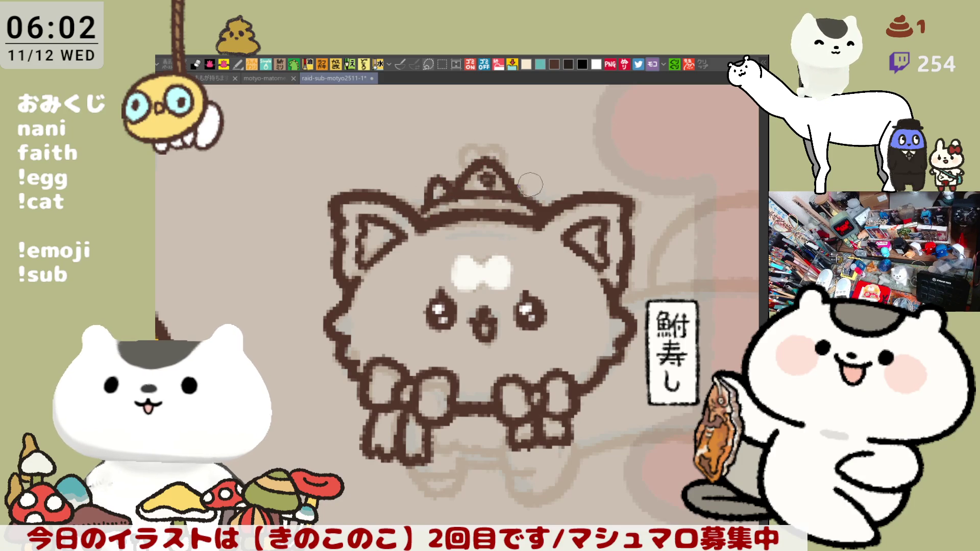
drag(531, 176, 536, 215)
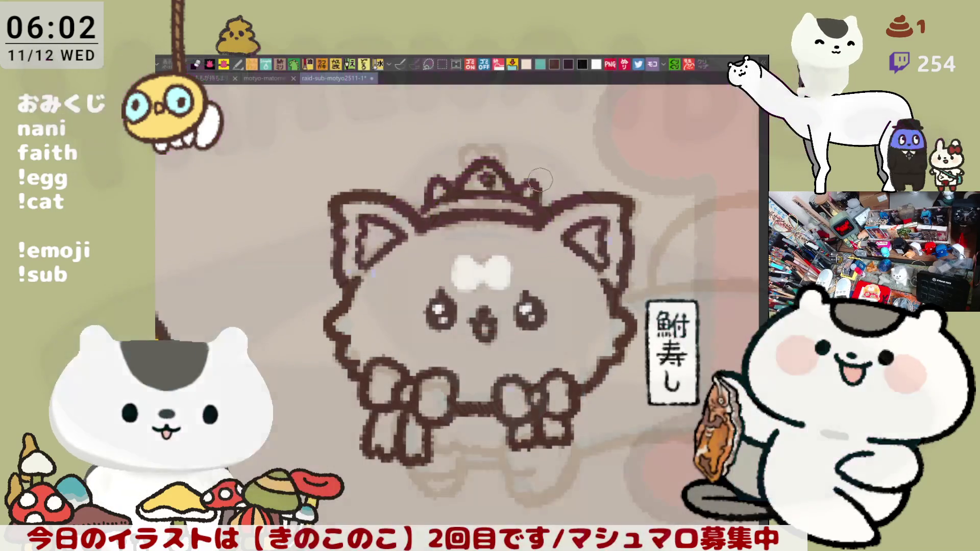
drag(526, 168, 536, 179)
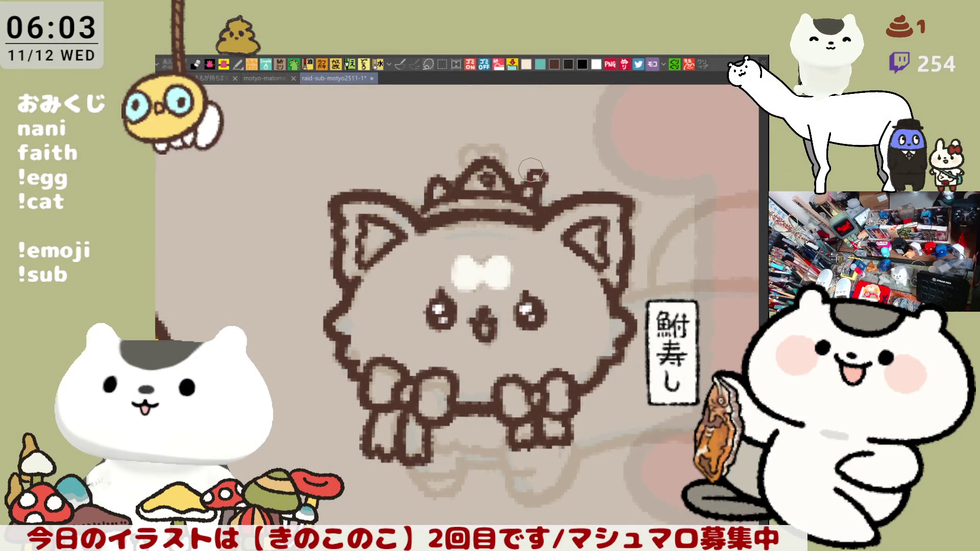
drag(431, 174, 431, 171)
key(ctrl+z)
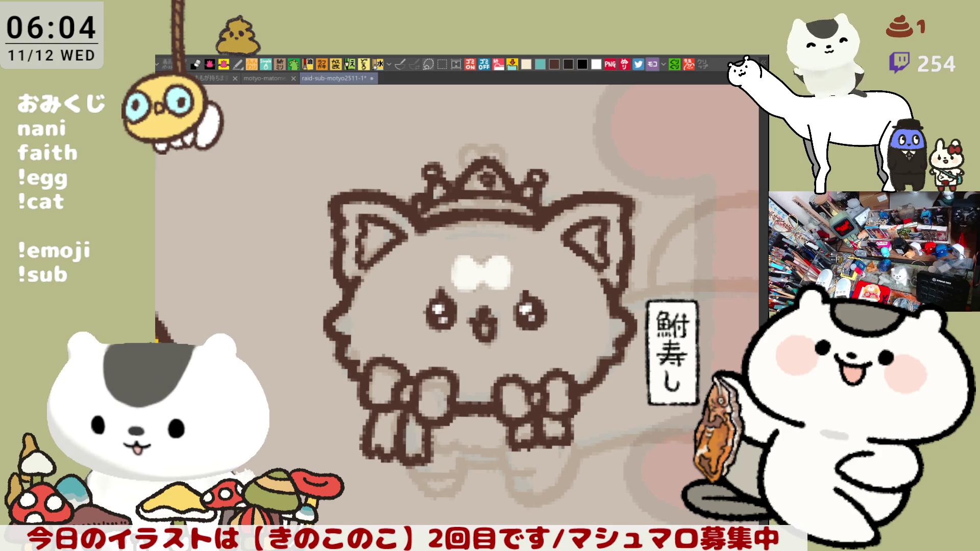
drag(489, 295, 504, 259)
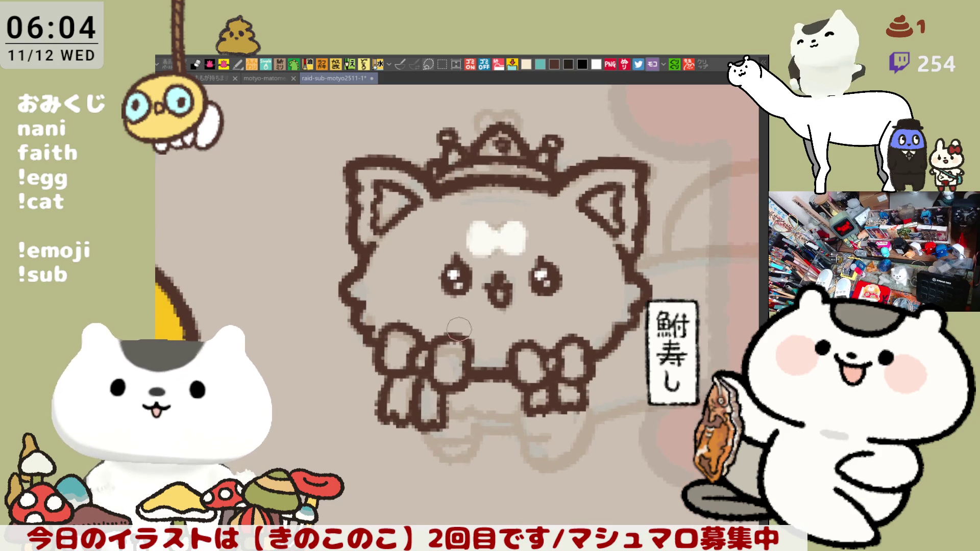
- Brush the front leg lines beneath the two bows, retrying strokes
drag(439, 407, 513, 412)
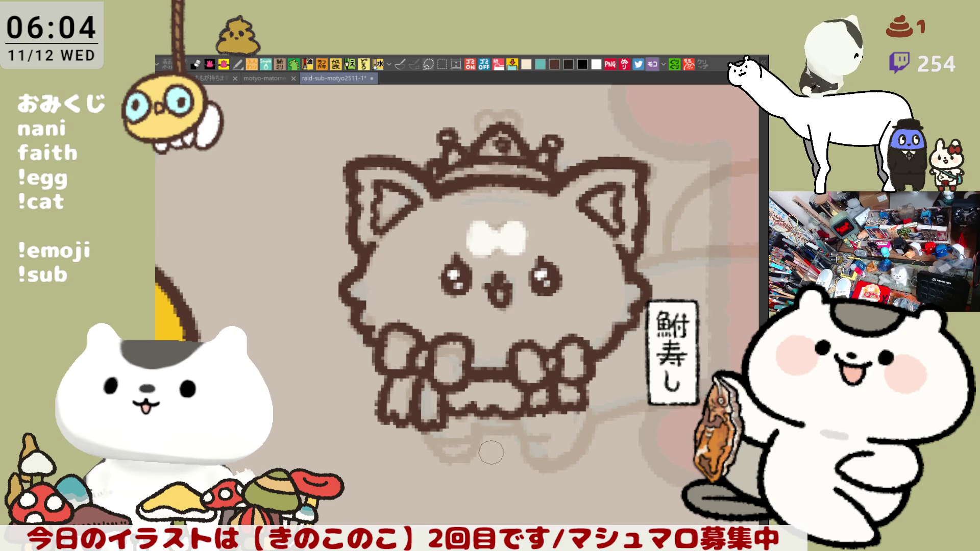
mouse_move(426, 429)
mouse_down()
mouse_move(454, 460)
mouse_move(477, 452)
mouse_move(488, 421)
mouse_move(467, 460)
mouse_move(488, 438)
mouse_move(515, 433)
mouse_move(558, 461)
mouse_up()
key(ctrl+z)
mouse_move(513, 425)
mouse_down()
mouse_move(555, 460)
mouse_move(584, 420)
mouse_up()
drag(551, 467, 584, 426)
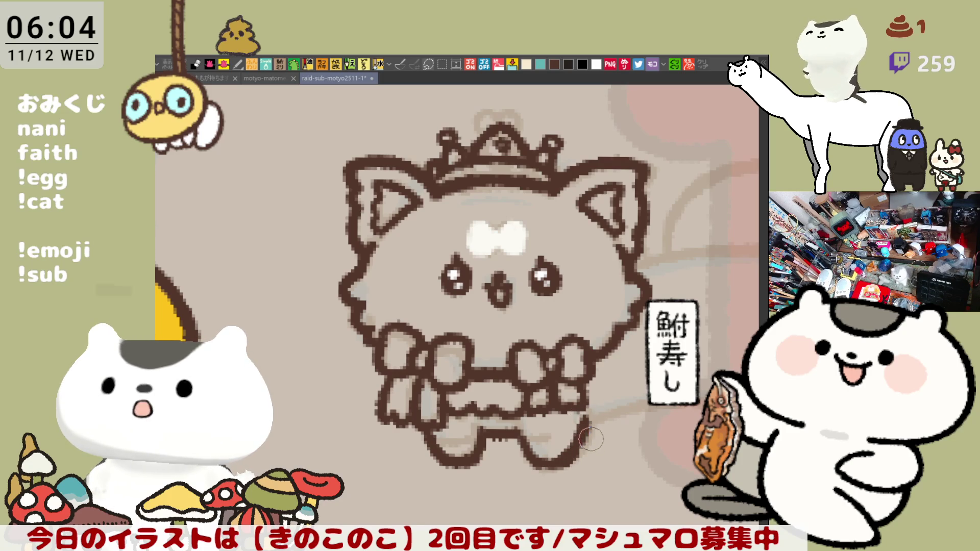
key(ctrl+z)
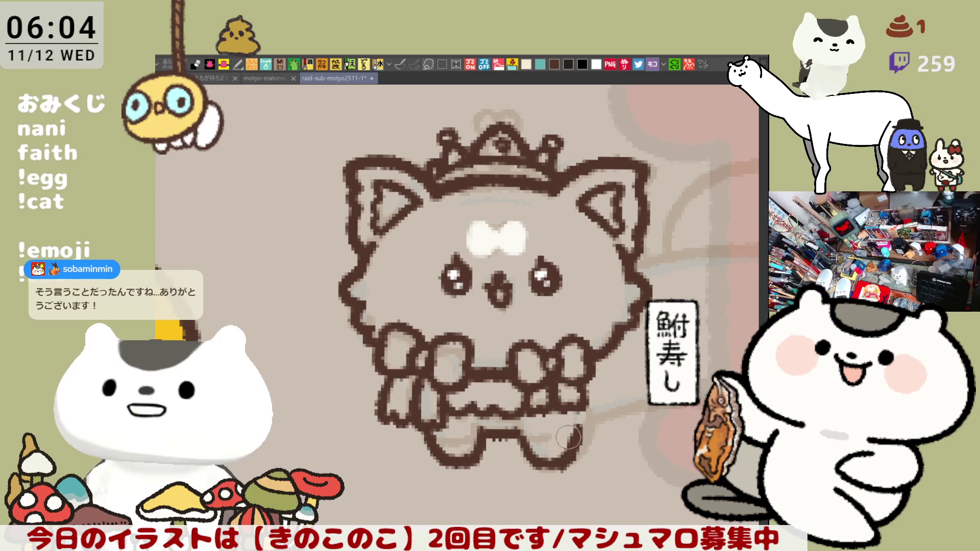
mouse_move(595, 447)
mouse_down()
mouse_move(487, 452)
mouse_move(356, 403)
mouse_up()
scroll(383, 419, down, 3)
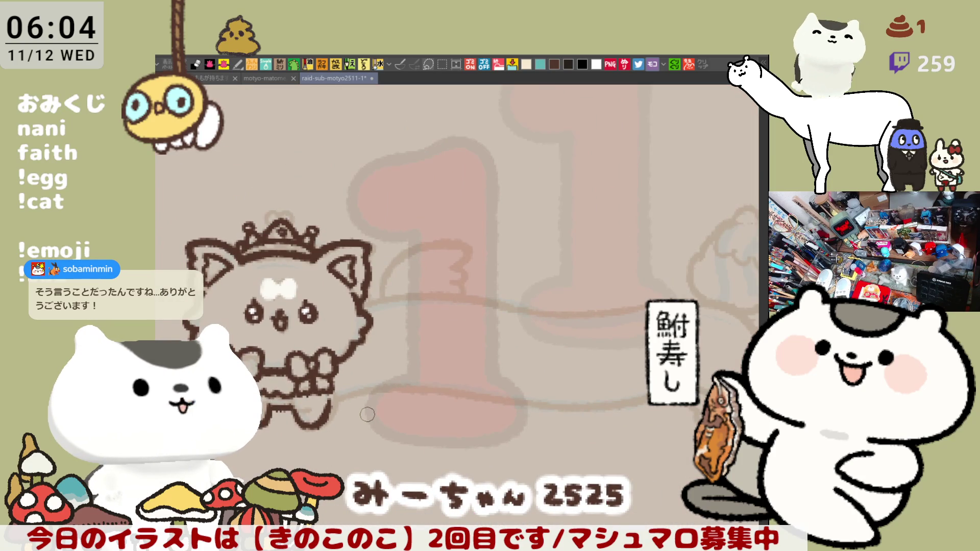
- Draw the lower body line running rightward from the leg, redrawing until it sits right
drag(510, 377, 451, 354)
drag(297, 365, 428, 357)
key(ctrl+z)
drag(298, 363, 443, 356)
key(ctrl+z)
drag(299, 369, 446, 359)
key(ctrl+z)
drag(303, 371, 437, 357)
key(ctrl+z)
mouse_move(302, 372)
mouse_down()
mouse_move(394, 355)
mouse_move(523, 367)
mouse_up()
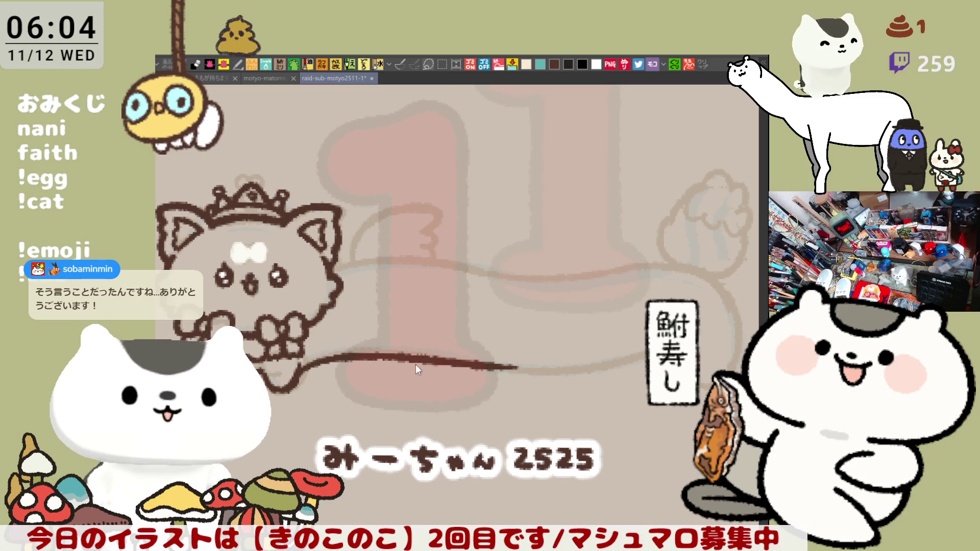
key(ctrl+z)
drag(296, 371, 416, 357)
key(ctrl+z)
drag(300, 372, 400, 354)
key(ctrl+z)
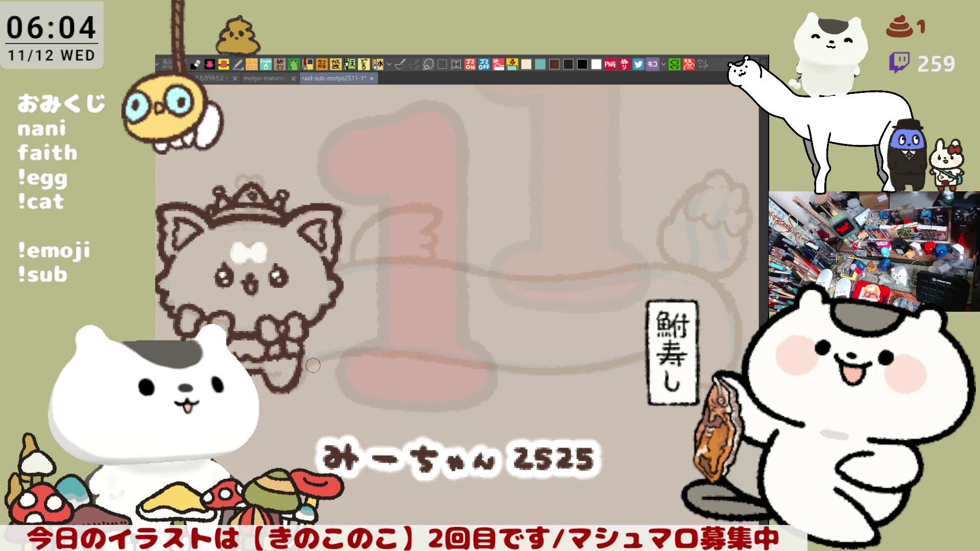
drag(309, 362, 388, 350)
key(ctrl+z)
drag(306, 363, 378, 350)
key(ctrl+z)
drag(299, 365, 390, 347)
key(ctrl+z)
mouse_move(298, 374)
mouse_down()
mouse_move(373, 350)
mouse_move(503, 368)
mouse_up()
key(ctrl+z)
- Extend the lower body line further right toward the rear
drag(355, 352, 490, 374)
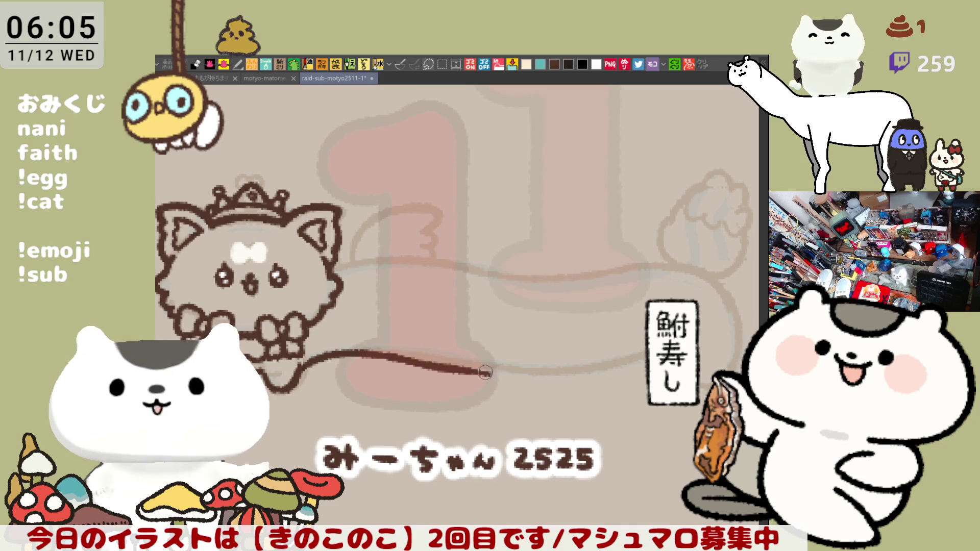
key(ctrl+z)
drag(355, 353, 492, 362)
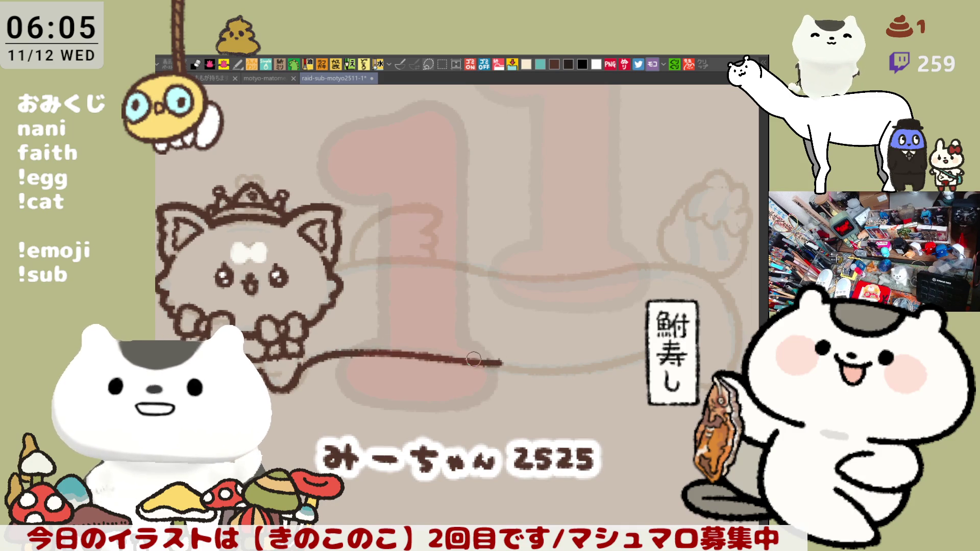
key(ctrl+z)
drag(427, 359, 546, 369)
key(ctrl+z)
drag(444, 357, 572, 363)
key(ctrl+z)
mouse_move(448, 356)
mouse_down()
mouse_move(578, 366)
mouse_move(647, 352)
mouse_up()
mouse_move(546, 301)
mouse_down()
mouse_move(477, 233)
mouse_move(551, 245)
mouse_move(419, 278)
mouse_up()
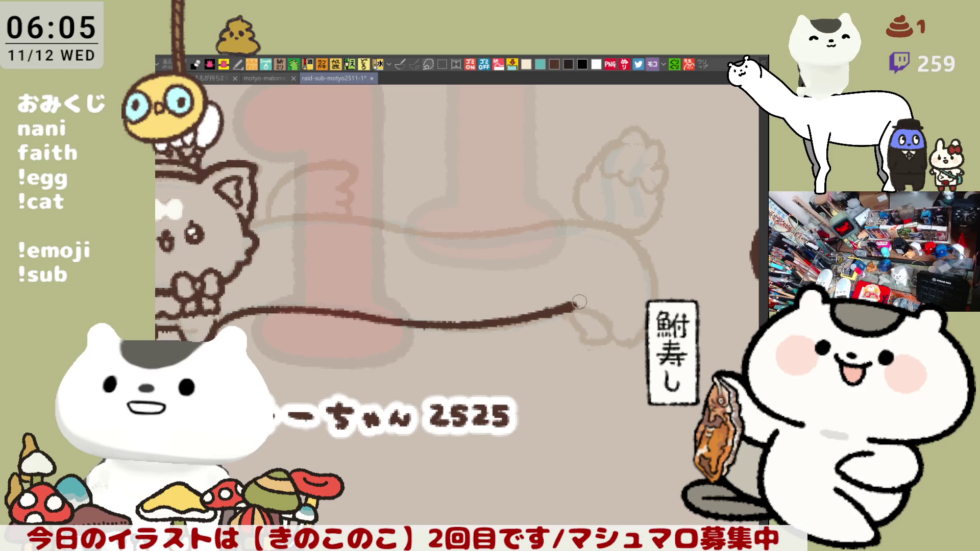
- Curl the body line's far end down into a hind leg
drag(573, 304, 608, 322)
key(ctrl+z)
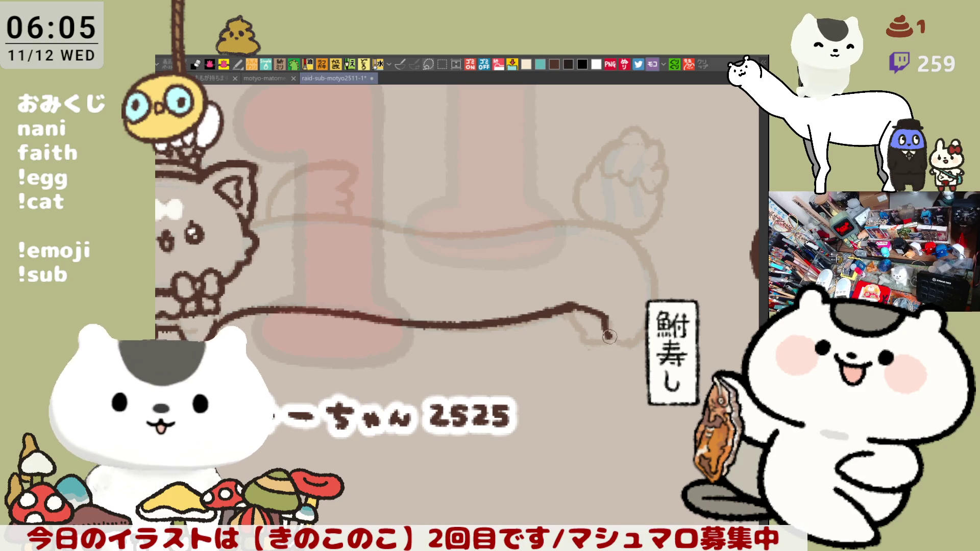
drag(609, 336, 631, 342)
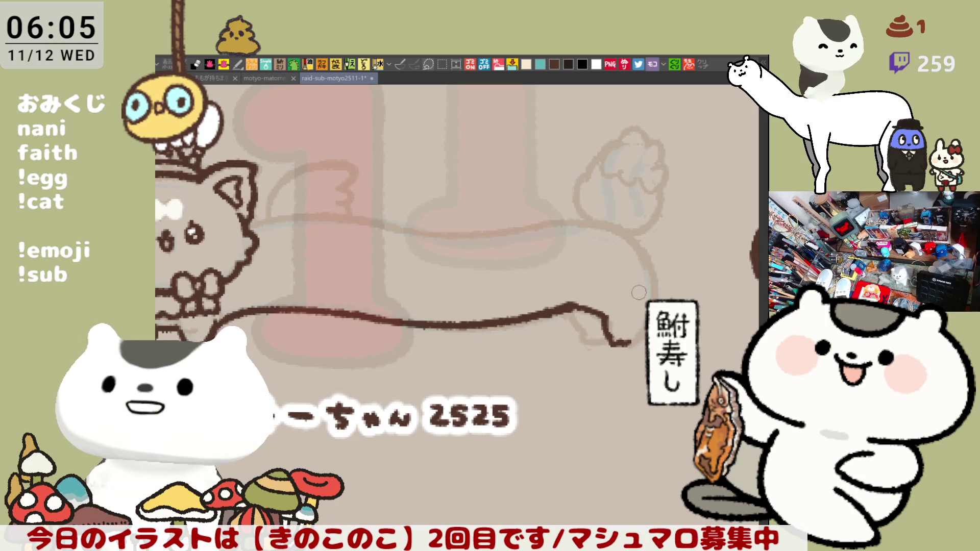
key(ctrl+z)
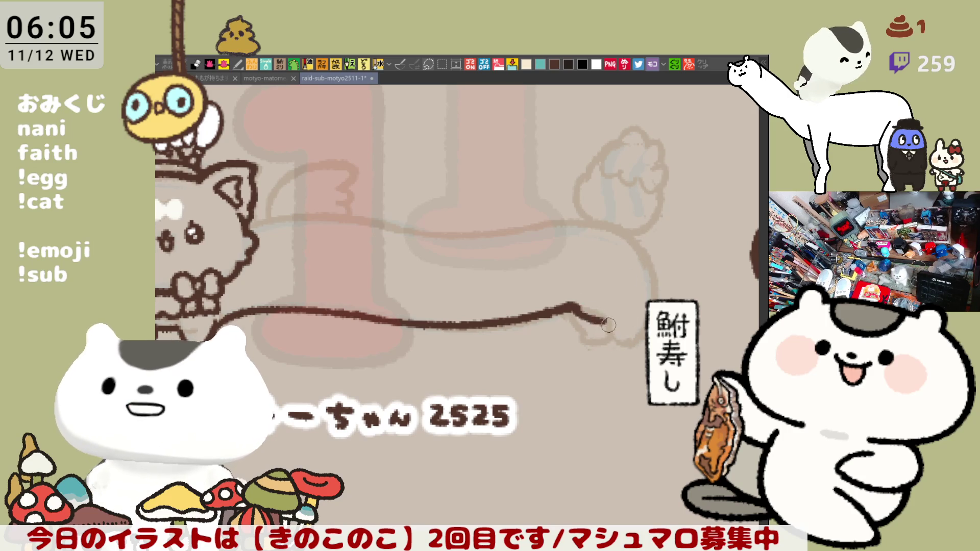
mouse_move(572, 307)
mouse_down()
mouse_move(615, 327)
mouse_move(616, 340)
mouse_move(606, 337)
mouse_move(638, 336)
mouse_up()
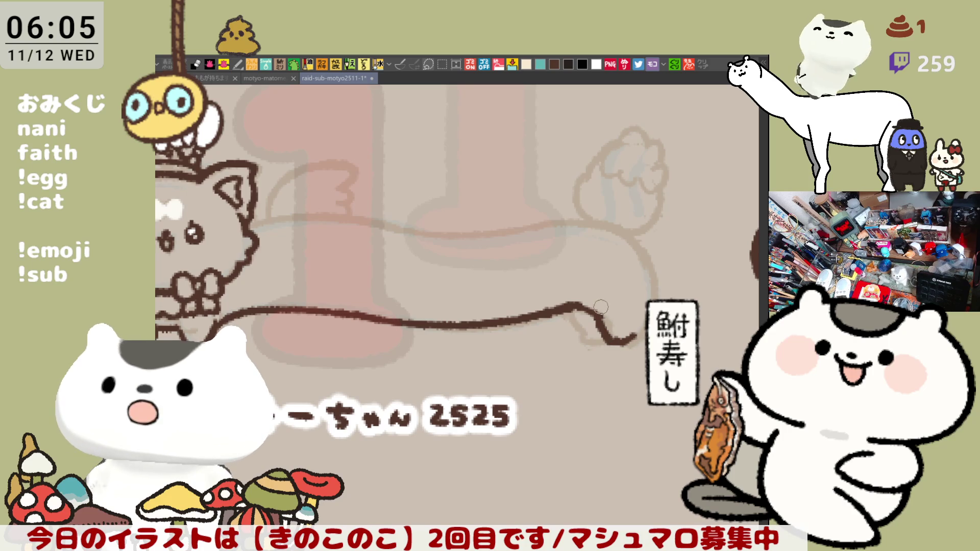
- Draw the rear curve rising upward and the upper body line from the head
mouse_move(620, 220)
mouse_down()
mouse_move(641, 237)
mouse_move(661, 301)
mouse_move(633, 232)
mouse_move(661, 301)
mouse_up()
key(ctrl+z)
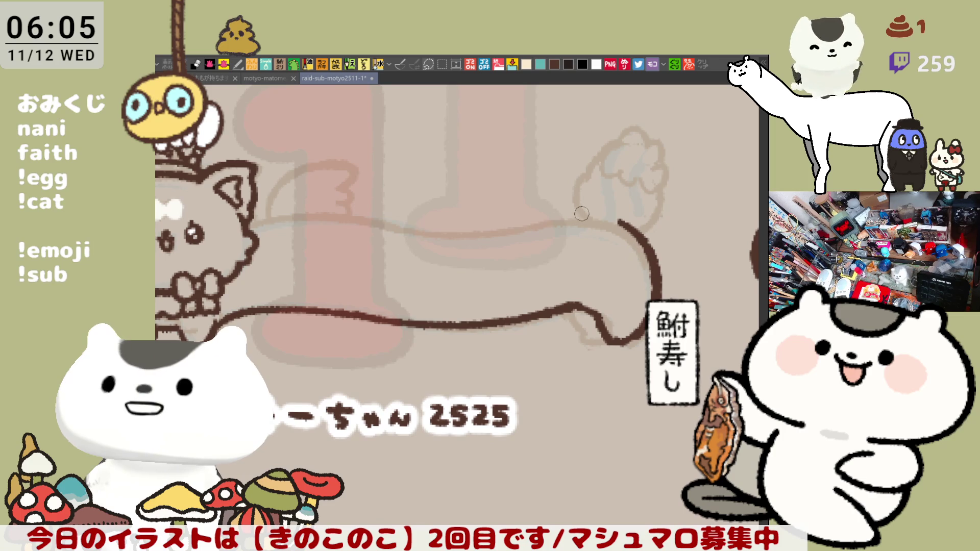
mouse_move(556, 219)
mouse_down()
mouse_move(625, 219)
mouse_move(559, 221)
mouse_move(610, 218)
mouse_up()
key(ctrl+z)
key(ctrl+z)
drag(547, 219, 620, 224)
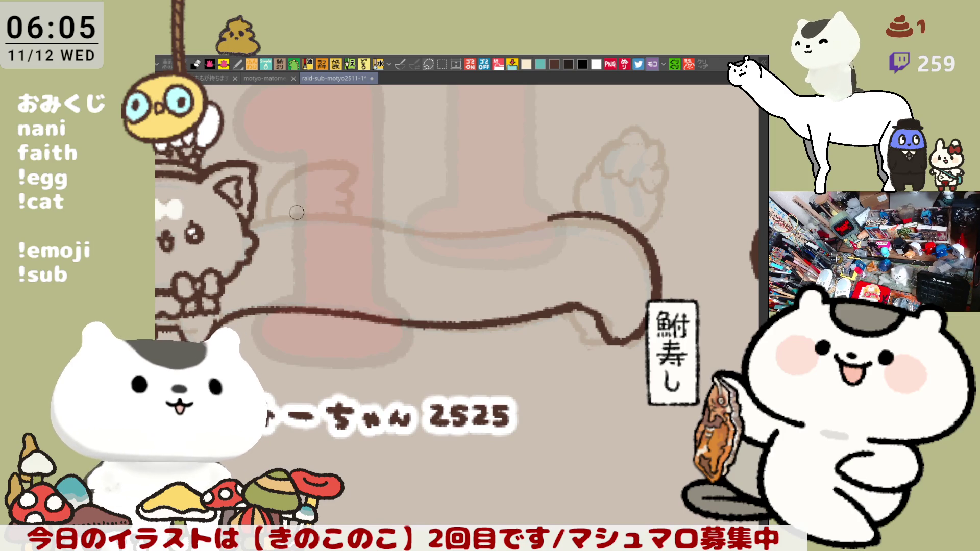
mouse_move(251, 219)
mouse_down()
mouse_move(319, 210)
mouse_move(416, 227)
mouse_up()
- Brush the upper body line rightward from the head, undoing and redrawing until it sits right
key(ctrl+z)
drag(322, 209, 475, 235)
key(ctrl+z)
drag(321, 210, 416, 232)
key(ctrl+z)
drag(322, 209, 426, 233)
key(ctrl+z)
mouse_move(341, 216)
mouse_down()
mouse_move(427, 230)
mouse_move(498, 223)
mouse_up()
key(ctrl+z)
- Connect the end of the upper body line to the rear curve, retrying the joining stroke
mouse_move(403, 225)
mouse_down()
mouse_move(497, 227)
mouse_move(567, 214)
mouse_up()
key(ctrl+z)
drag(497, 227, 558, 213)
key(ctrl+z)
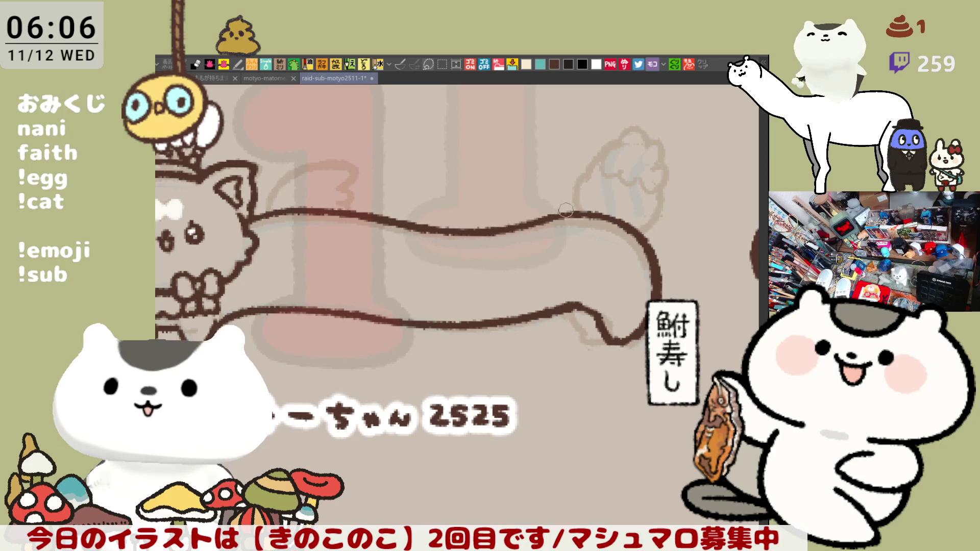
key(ctrl+z)
drag(497, 228, 566, 215)
key(ctrl+z)
drag(501, 231, 567, 214)
key(ctrl+z)
drag(505, 230, 567, 214)
key(ctrl+z)
- Retrace the rear's upper curve, then begin the tail curl rising above the rear
mouse_move(493, 232)
mouse_down()
mouse_move(579, 211)
mouse_move(635, 232)
mouse_up()
key(ctrl+z)
drag(574, 210, 643, 244)
key(ctrl+z)
drag(571, 213, 634, 234)
key(ctrl+z)
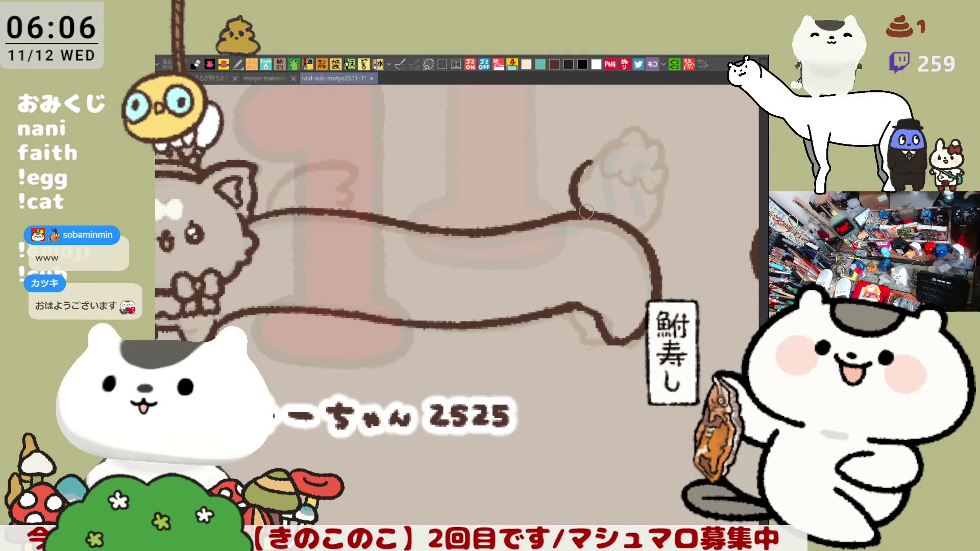
mouse_move(578, 208)
mouse_down()
mouse_move(570, 186)
mouse_move(594, 169)
mouse_up()
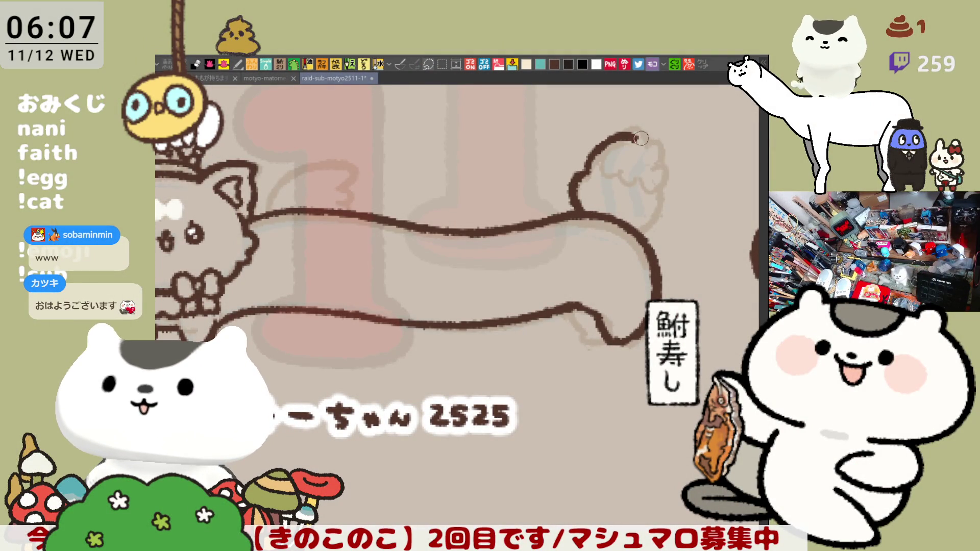
- Curl the tail up and over, join it to the body, and darken the upper outline
mouse_move(586, 173)
mouse_down()
mouse_move(623, 135)
mouse_move(647, 137)
mouse_move(665, 162)
mouse_move(659, 176)
mouse_up()
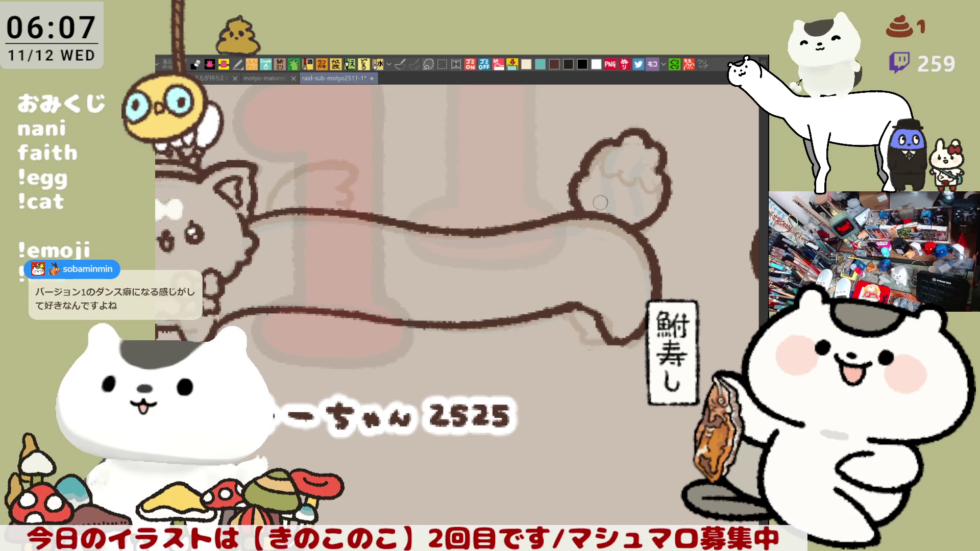
drag(576, 204, 600, 215)
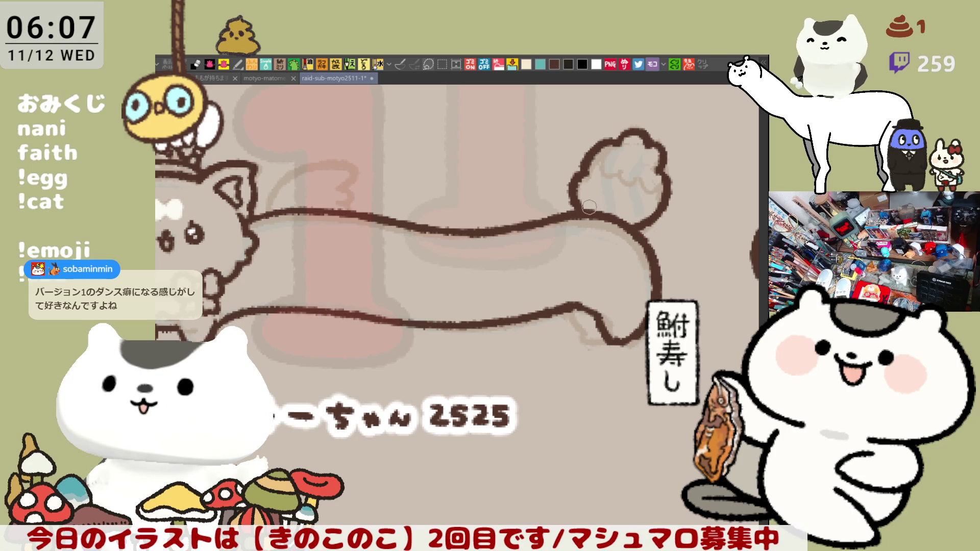
drag(258, 212, 351, 204)
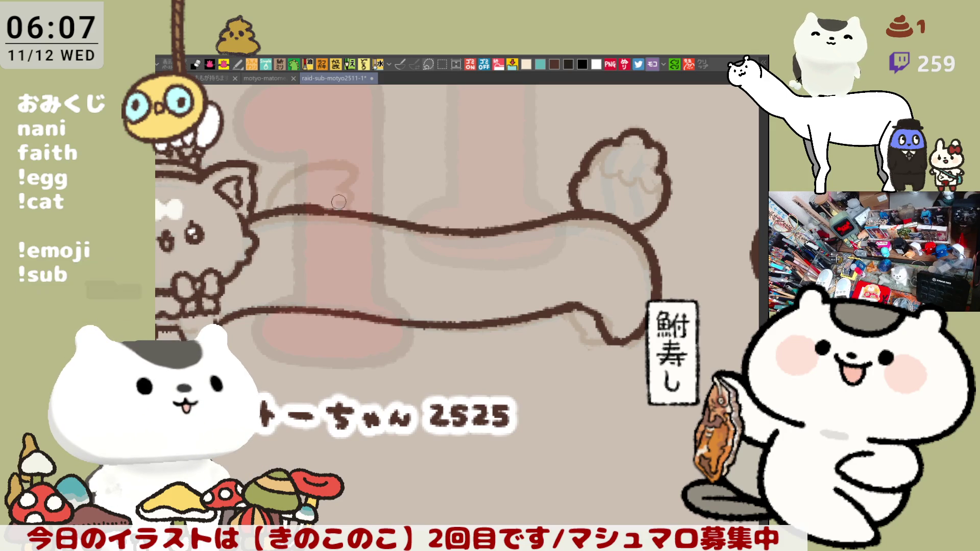
mouse_move(255, 213)
mouse_down()
mouse_move(319, 209)
mouse_move(474, 231)
mouse_up()
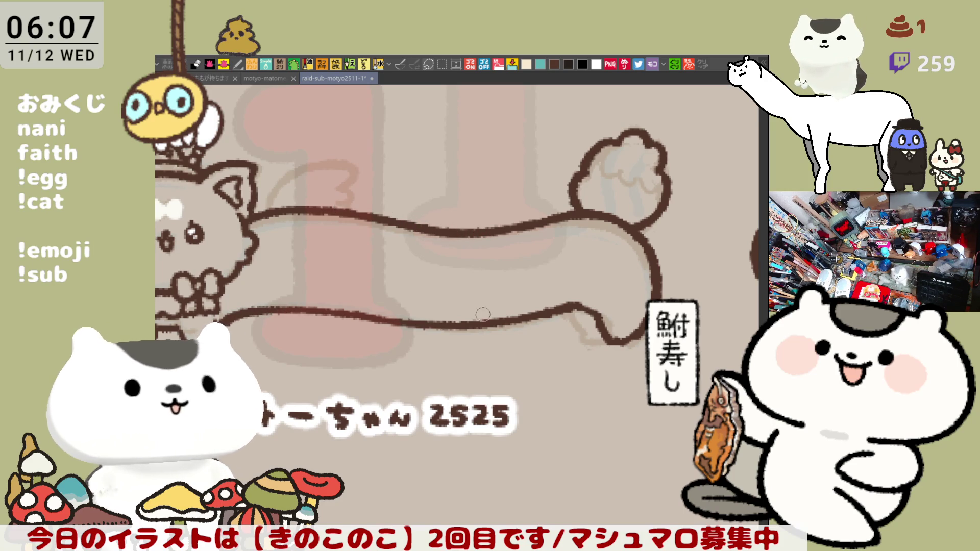
- Retrace the long body's lower outline more darkly
drag(247, 312, 350, 311)
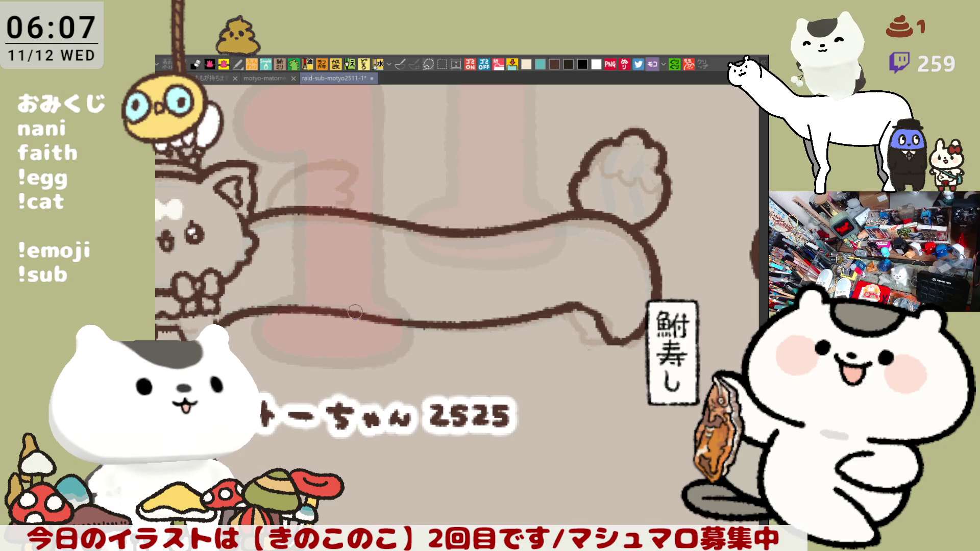
mouse_move(266, 310)
mouse_down()
mouse_move(449, 319)
mouse_move(465, 315)
mouse_move(370, 314)
mouse_move(545, 312)
mouse_move(528, 316)
mouse_move(569, 303)
mouse_move(556, 306)
mouse_move(579, 335)
mouse_move(607, 339)
mouse_up()
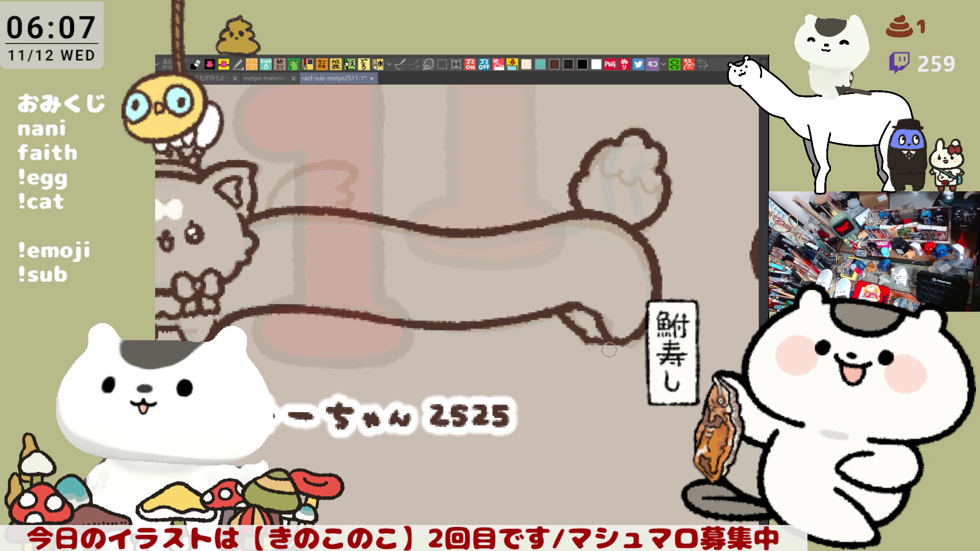
scroll(609, 350, down, 5)
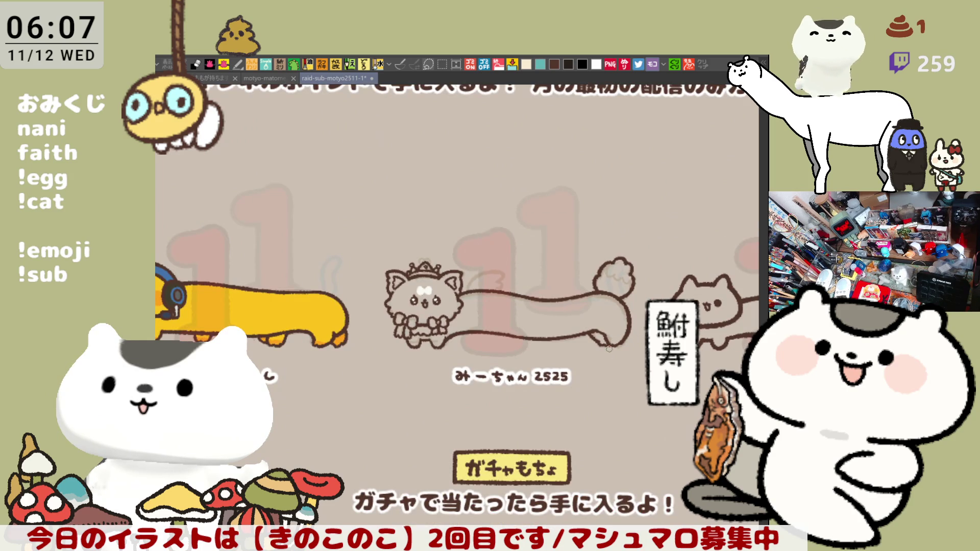
- Zoom to the crowned cat's head and draw a hooked spiral wing curl above the body
scroll(609, 350, up, 3)
scroll(356, 311, up, 2)
drag(355, 310, 422, 341)
mouse_move(322, 266)
mouse_down()
mouse_move(378, 206)
mouse_move(411, 244)
mouse_move(367, 260)
mouse_move(352, 248)
mouse_move(364, 263)
mouse_up()
mouse_move(416, 237)
mouse_down()
mouse_move(426, 252)
mouse_move(408, 266)
mouse_up()
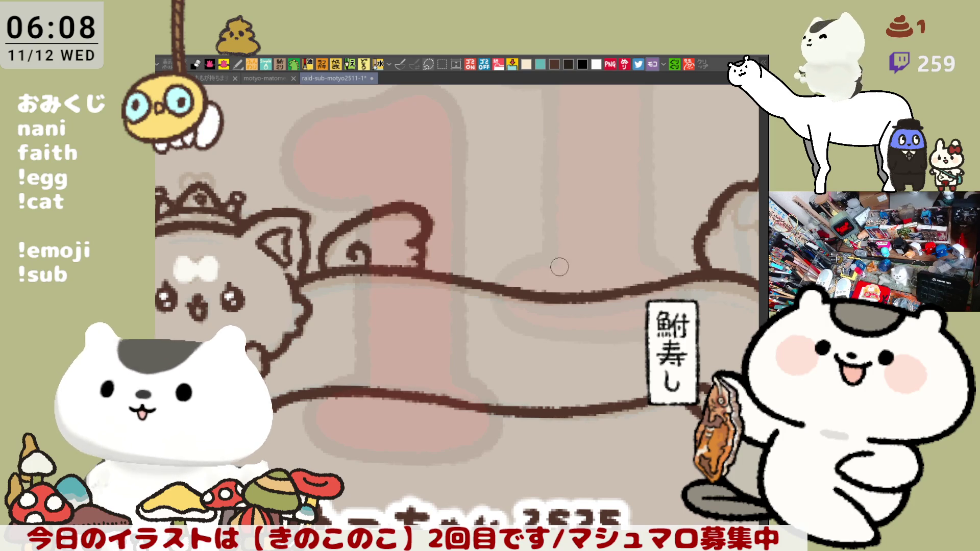
- Frame the crowned cat, then lasso-select it with its long body and name caption
drag(576, 280, 649, 255)
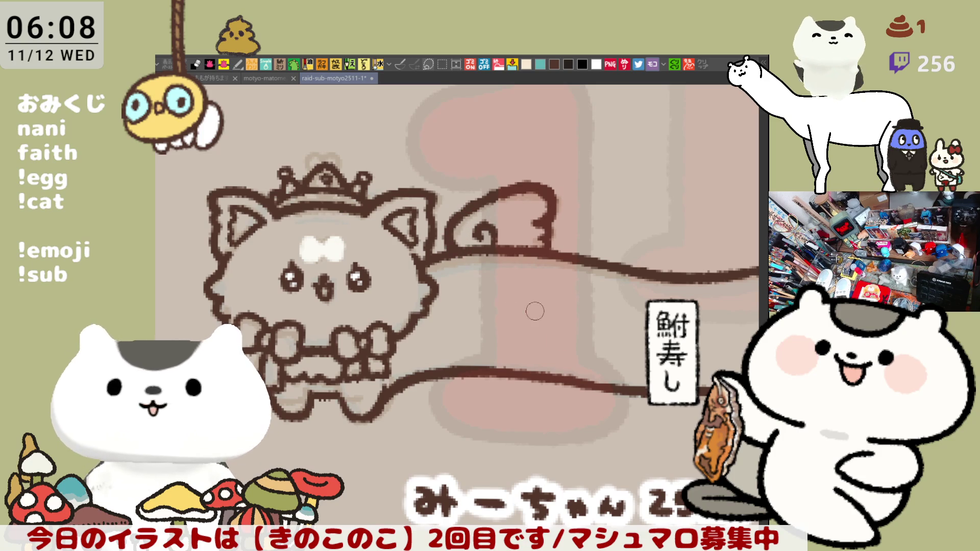
scroll(558, 341, down, 5)
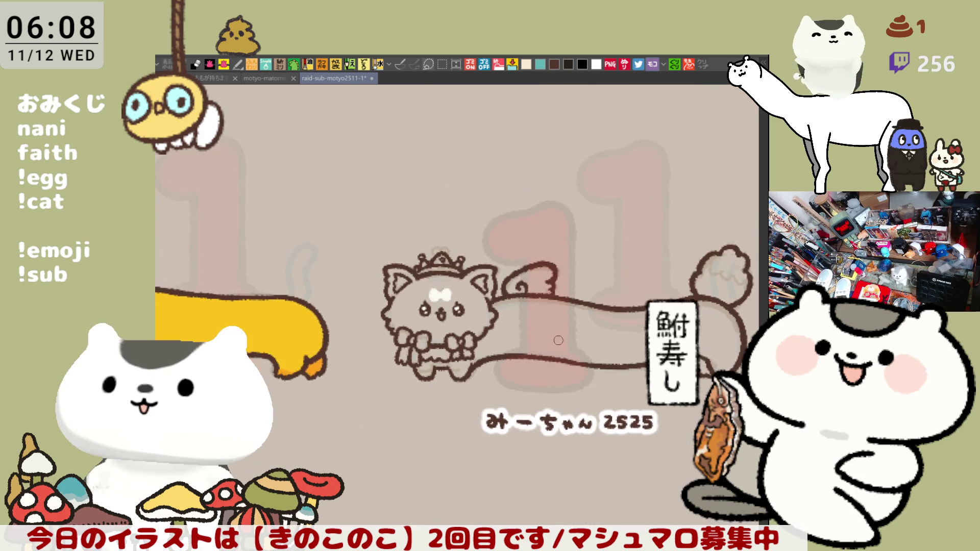
scroll(558, 338, down, 2)
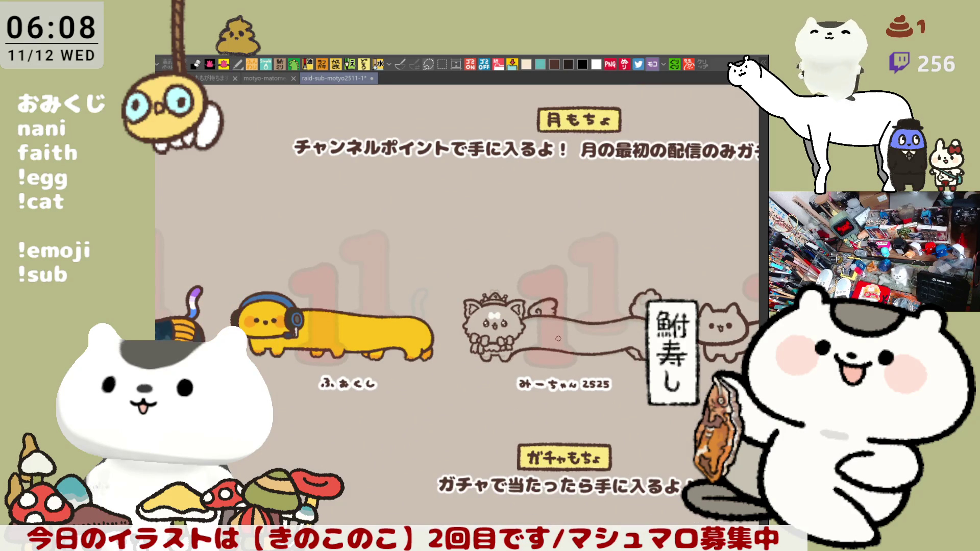
scroll(558, 338, up, 4)
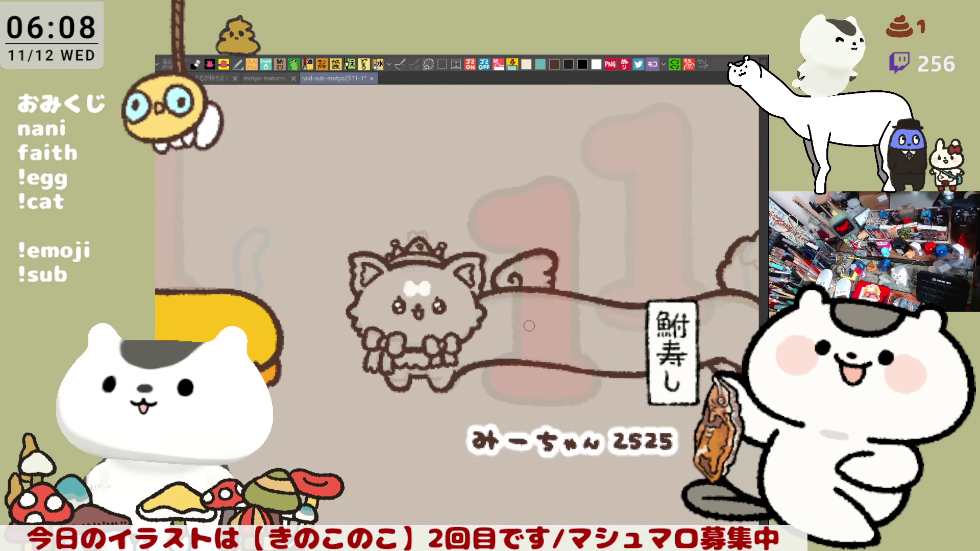
drag(524, 300, 438, 250)
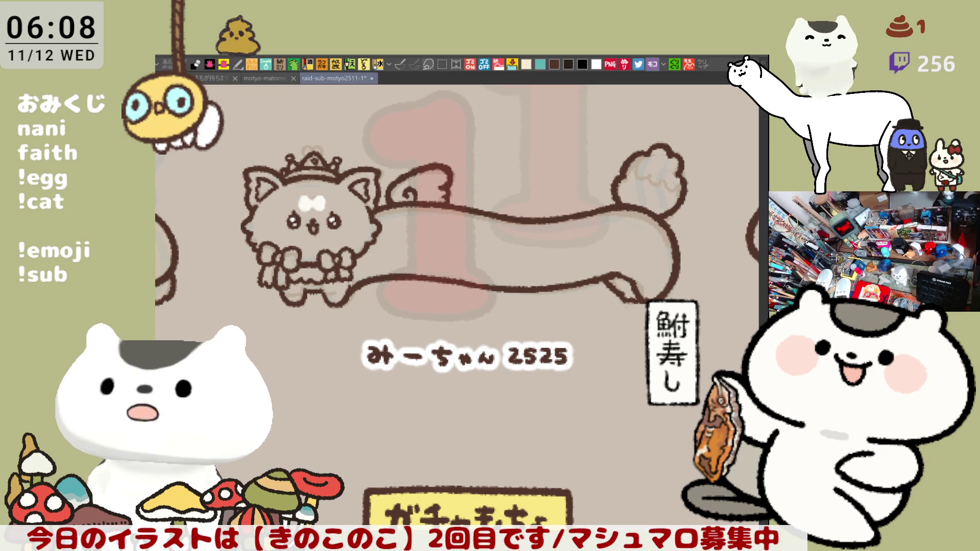
drag(544, 357, 559, 394)
mouse_move(204, 290)
mouse_down()
mouse_move(302, 146)
mouse_move(744, 176)
mouse_move(468, 387)
mouse_move(281, 380)
mouse_up()
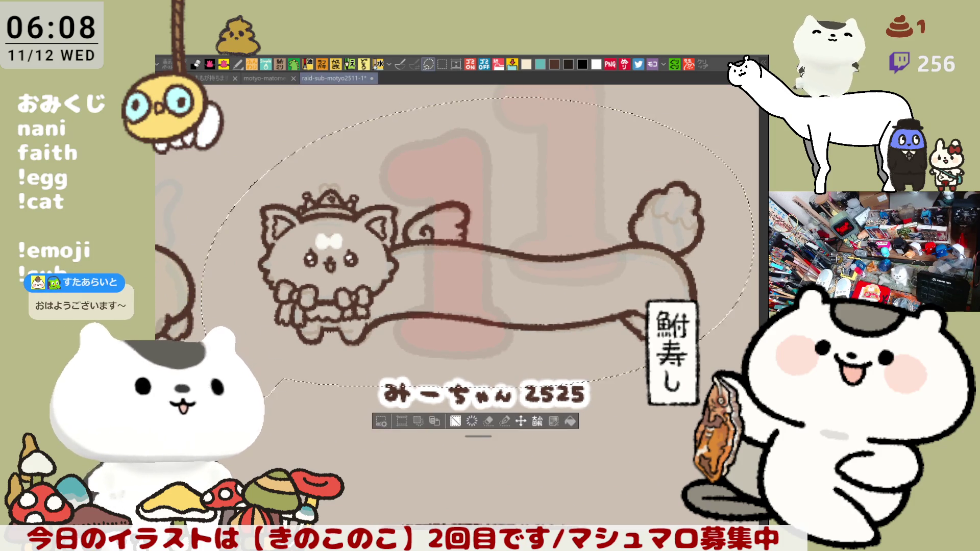
- Deselect and draw a looser lasso around the crowned cat, its body and name
scroll(379, 384, left, 5)
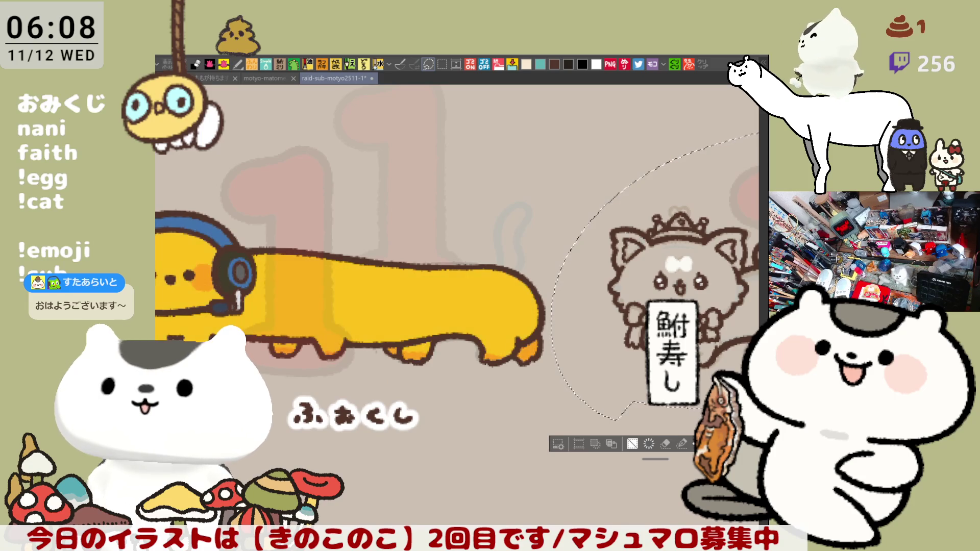
scroll(457, 286, right, 4)
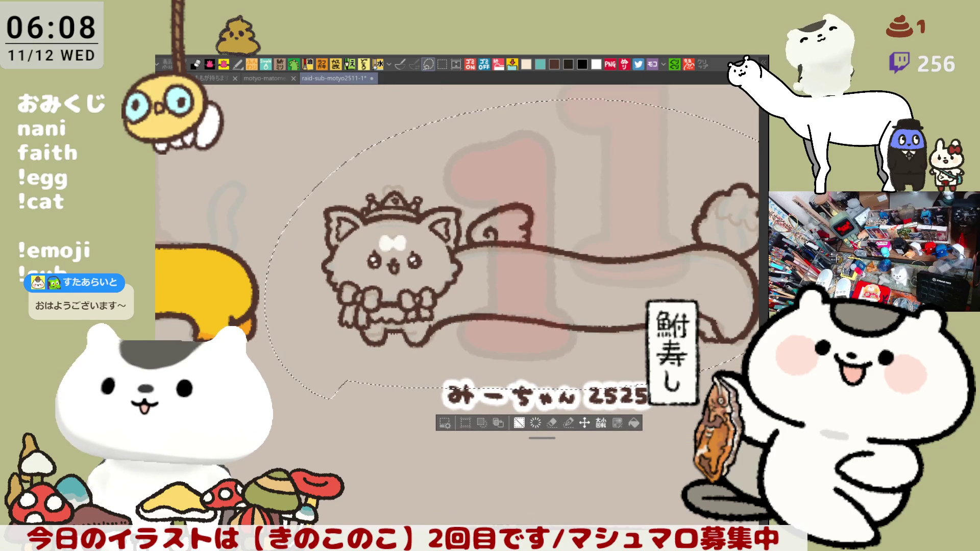
key(ctrl+d)
drag(628, 329, 504, 388)
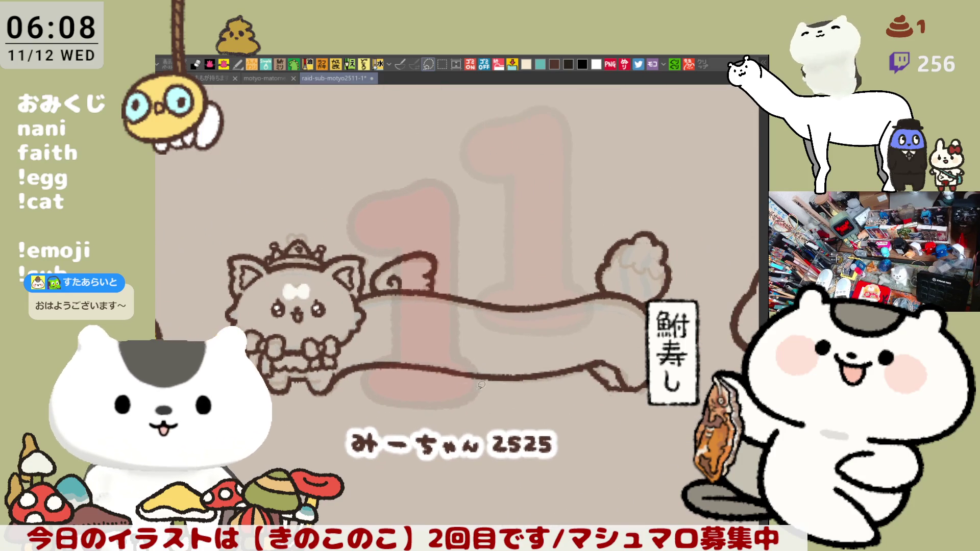
mouse_move(188, 318)
mouse_down()
mouse_move(679, 252)
mouse_move(595, 447)
mouse_move(326, 466)
mouse_up()
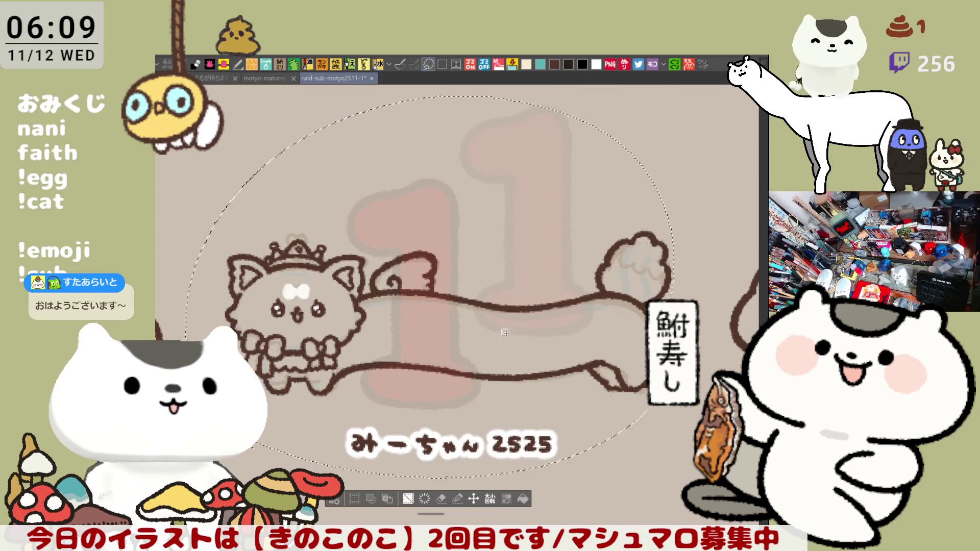
- Deselect, then lasso-fill the cat's head, long body, wing and tail pale pink
key(ctrl+d)
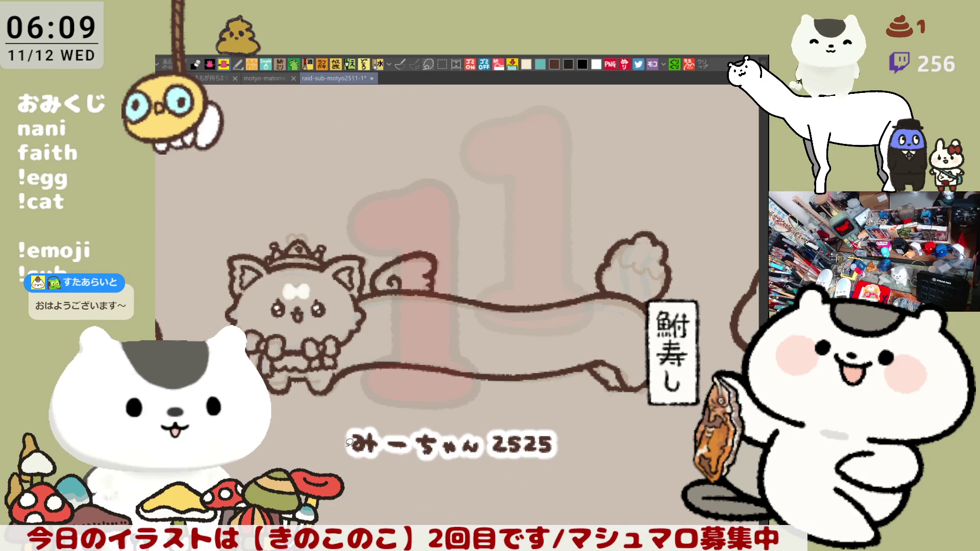
mouse_move(207, 231)
mouse_down()
mouse_move(694, 268)
mouse_move(391, 454)
mouse_move(358, 454)
mouse_up()
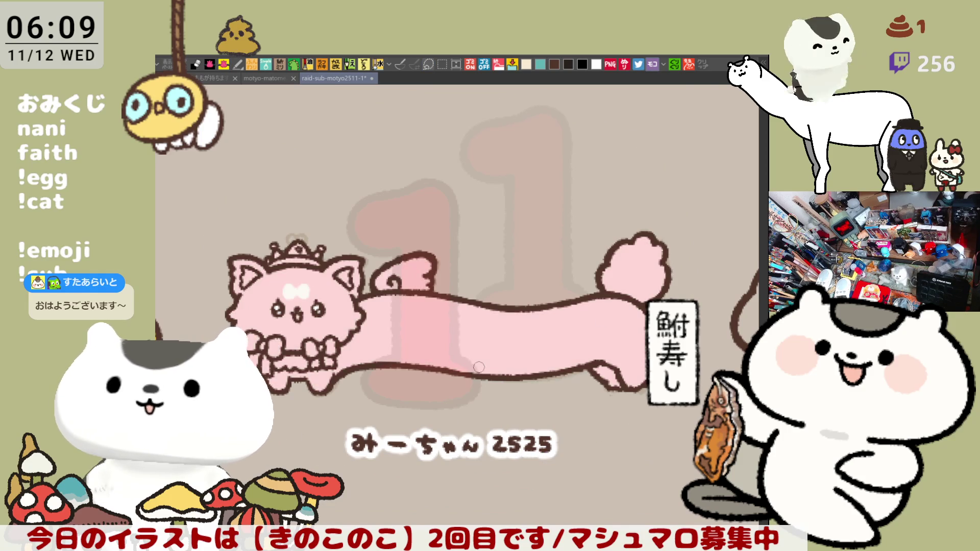
scroll(478, 366, down, 8)
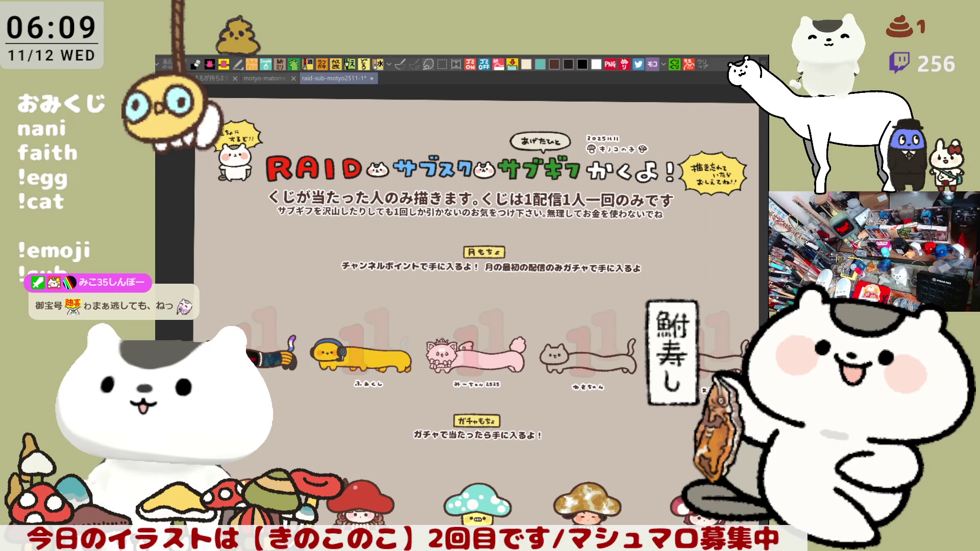
scroll(434, 324, down, 5)
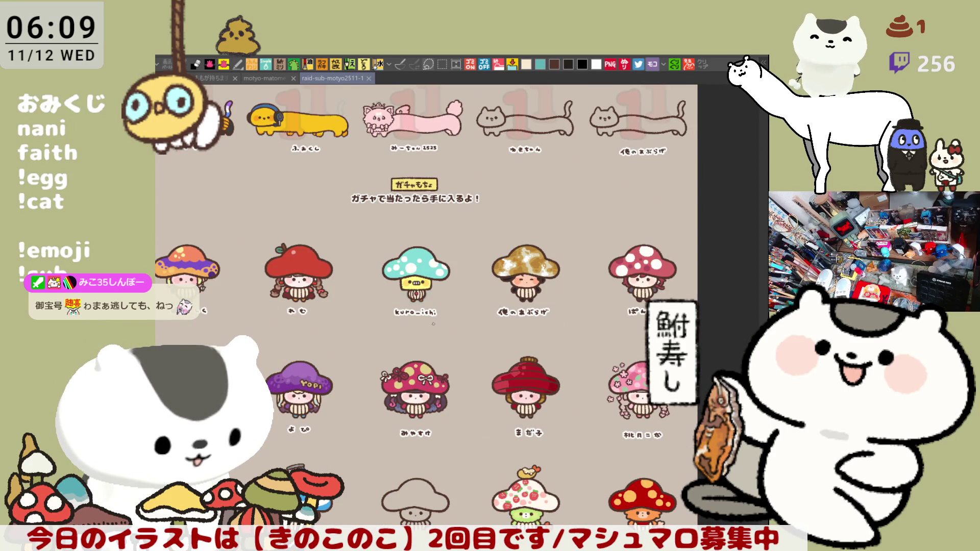
scroll(526, 435, down, 3)
scroll(517, 424, up, 6)
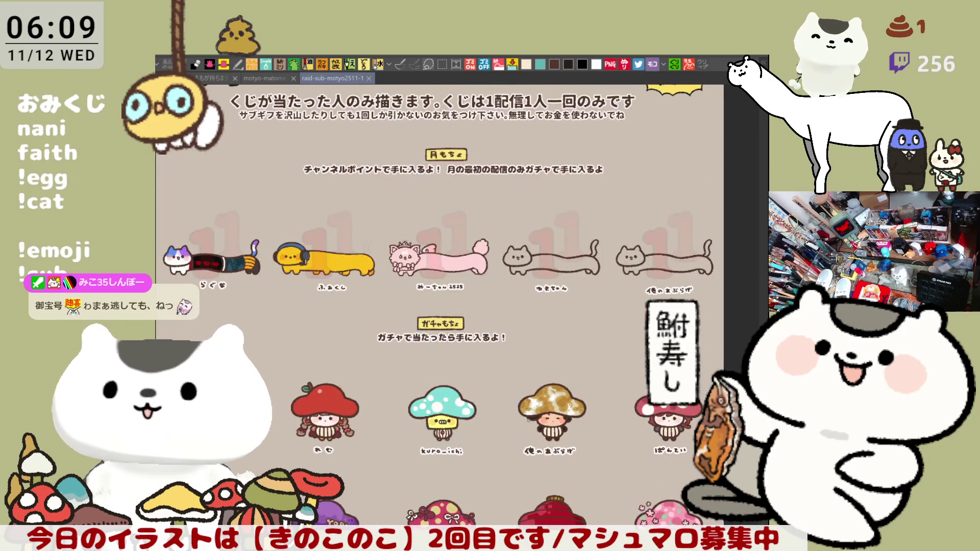
scroll(372, 339, up, 5)
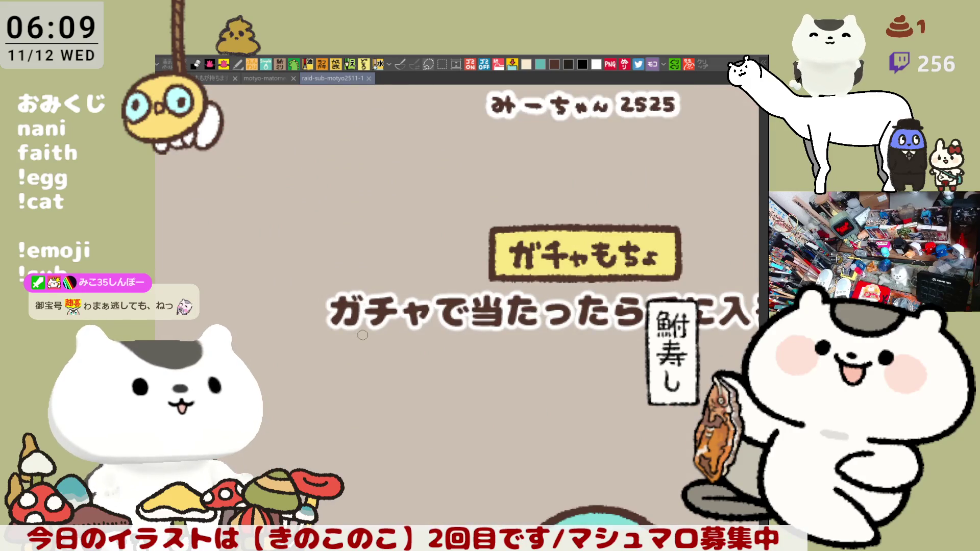
scroll(509, 431, up, 3)
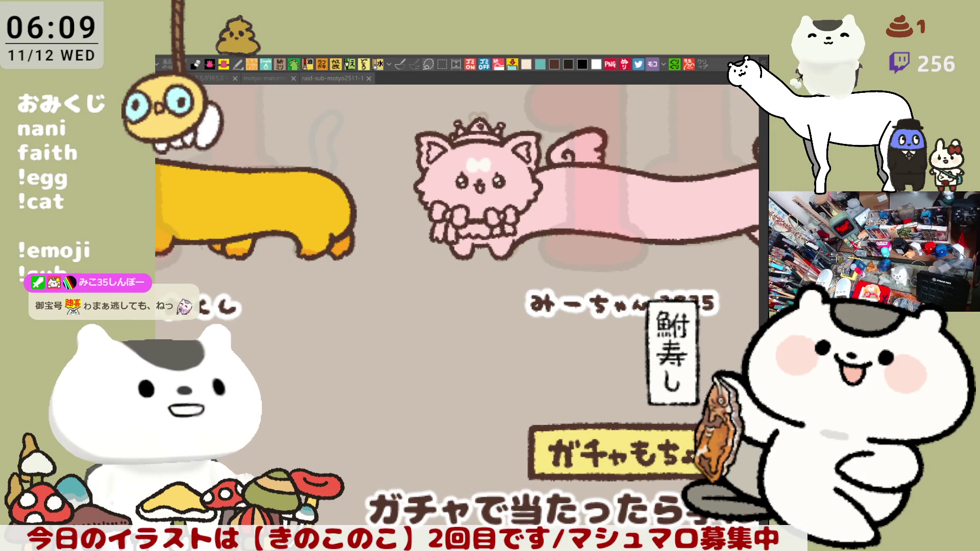
mouse_move(444, 205)
mouse_down()
mouse_move(438, 229)
mouse_move(495, 210)
mouse_move(512, 219)
mouse_up()
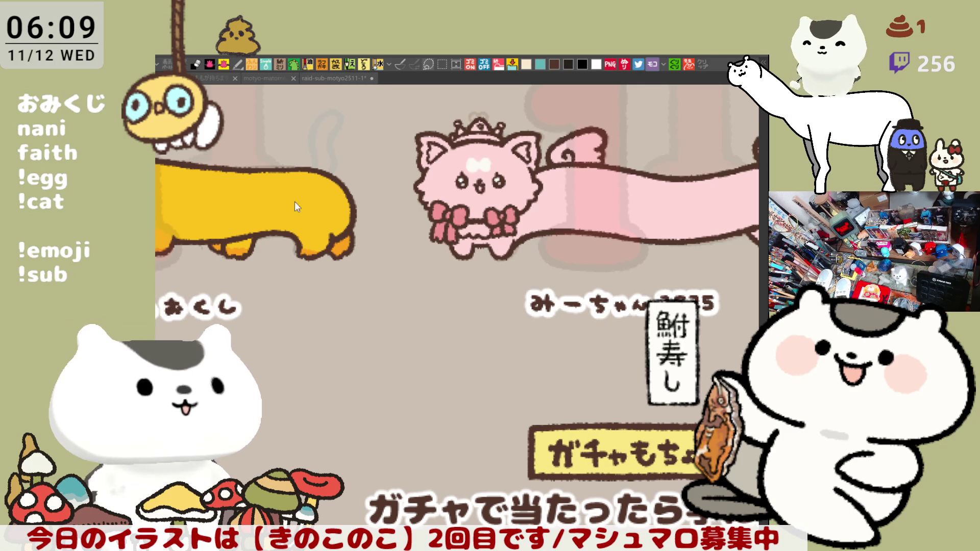
- Paint a white centre on the bow and colour the wing white
drag(462, 231, 487, 224)
drag(586, 140, 582, 154)
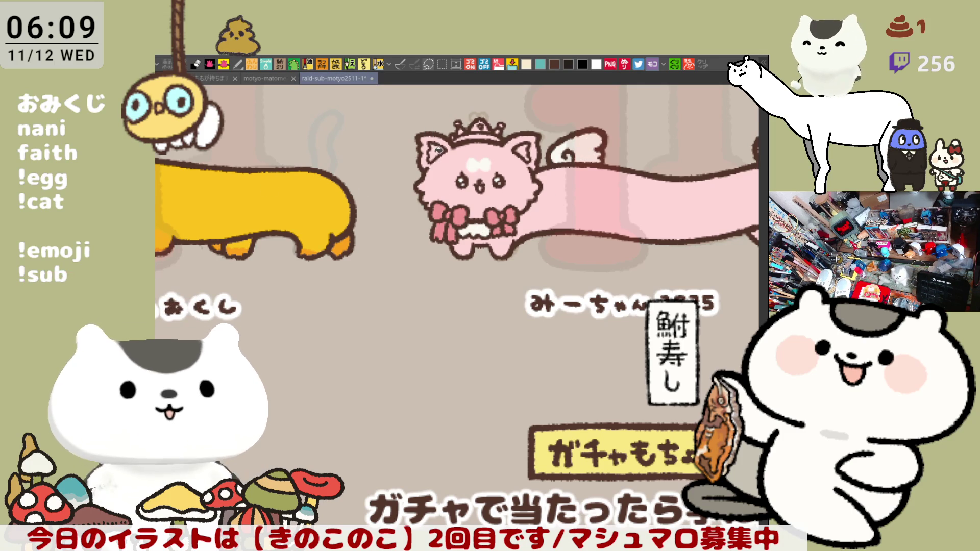
drag(421, 219, 401, 387)
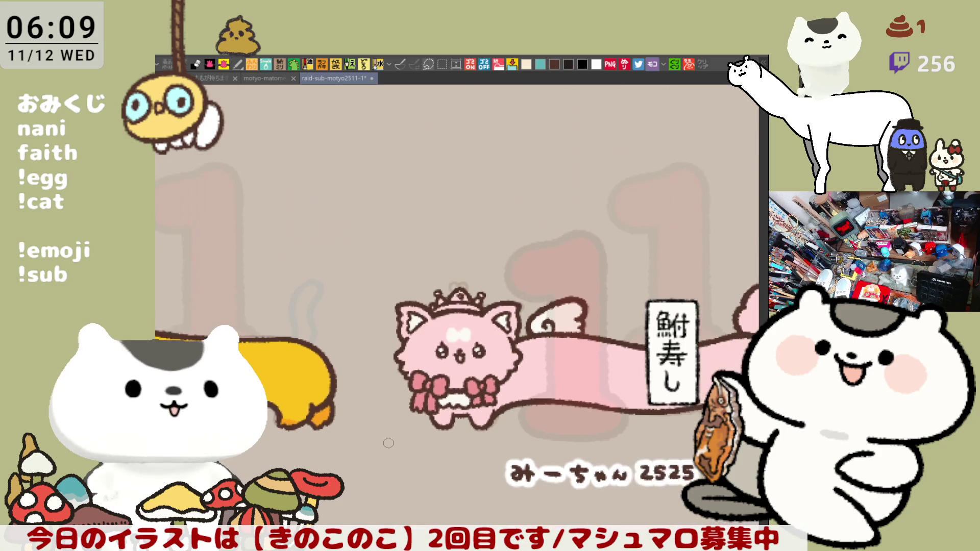
scroll(389, 443, up, 6)
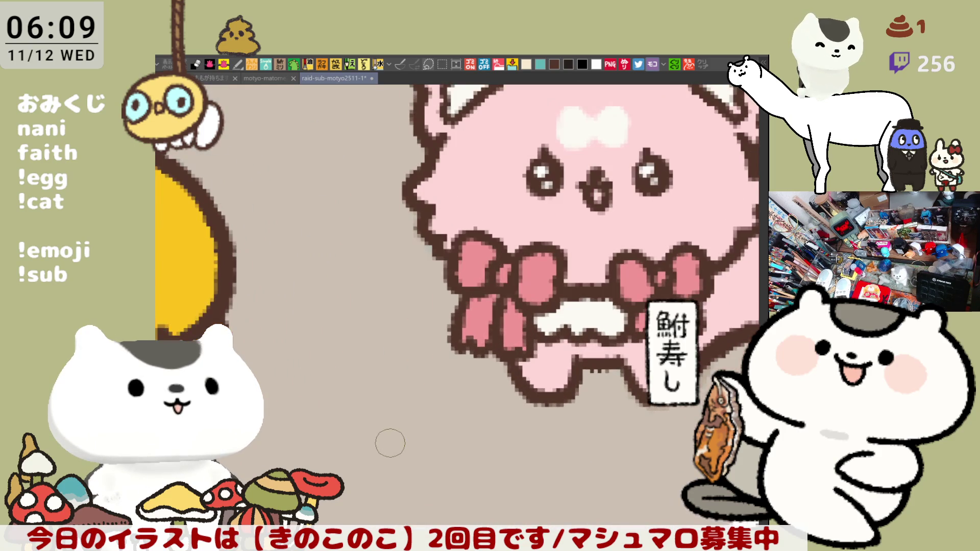
- Draw a dark-brown heart outline on top of the cat's crown, redoing the first attempt
drag(439, 151, 447, 361)
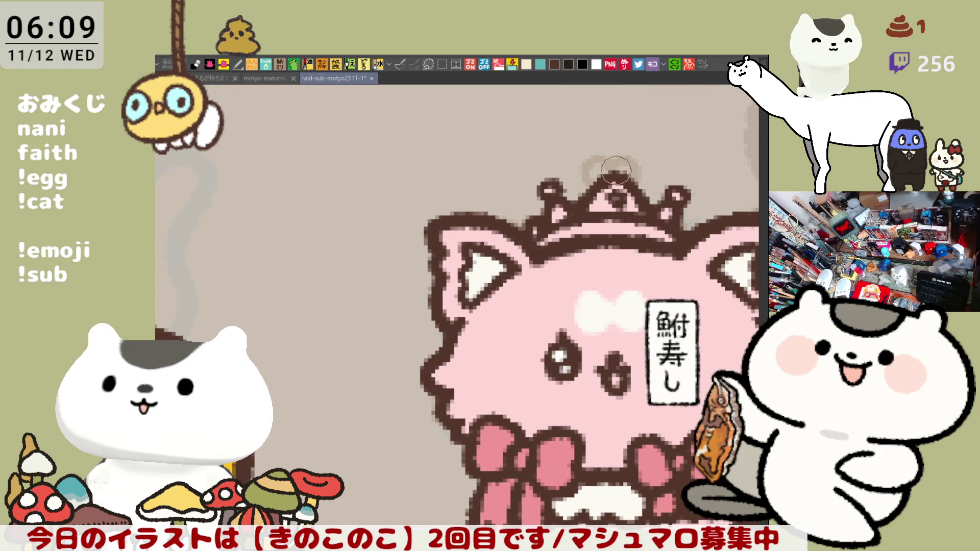
mouse_move(589, 158)
mouse_down()
mouse_move(599, 138)
mouse_move(644, 153)
mouse_move(631, 158)
mouse_up()
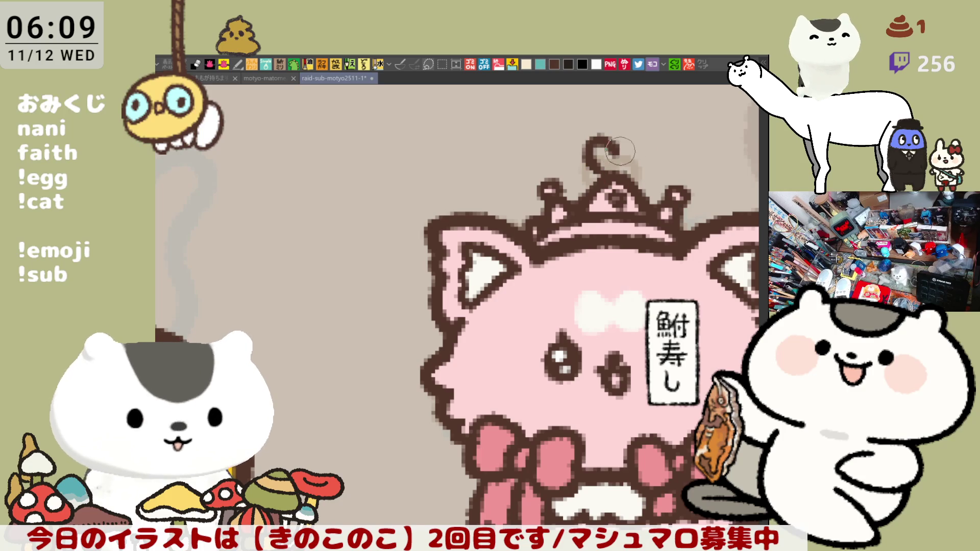
key(ctrl+z)
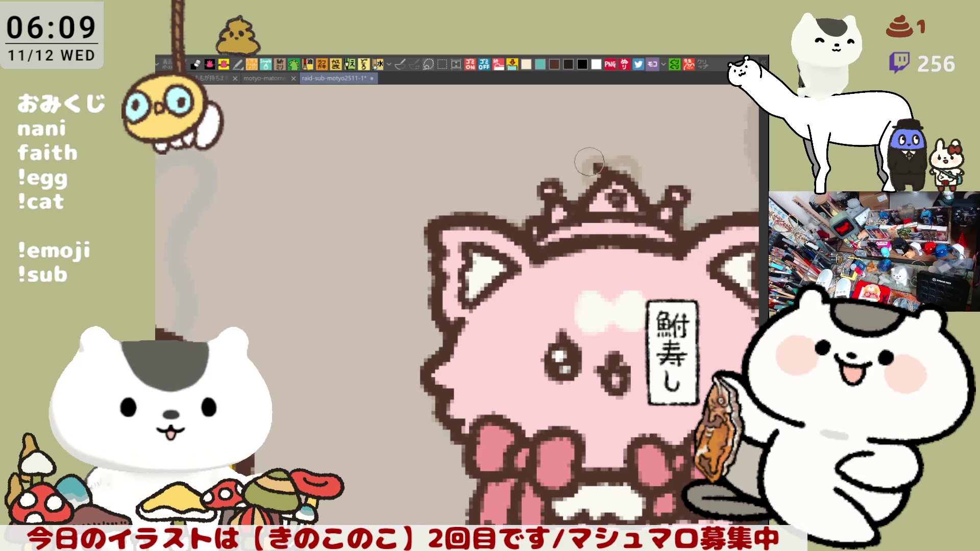
click(596, 168)
mouse_move(588, 164)
mouse_down()
mouse_move(625, 134)
mouse_move(613, 176)
mouse_move(593, 171)
mouse_move(610, 175)
mouse_move(598, 139)
mouse_move(626, 174)
mouse_up()
- Save the sticker sheet and fill the crown's heart pink
key(ctrl+s)
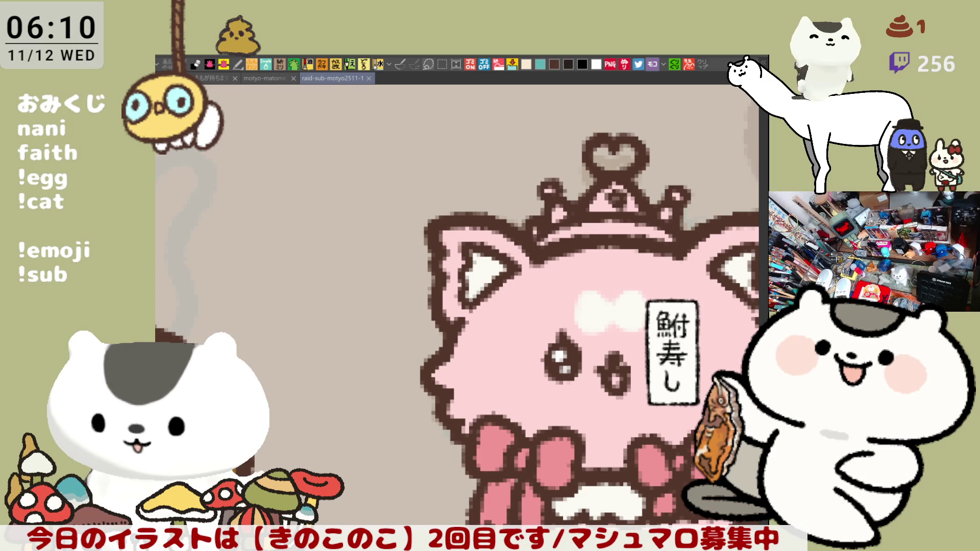
drag(546, 432, 510, 461)
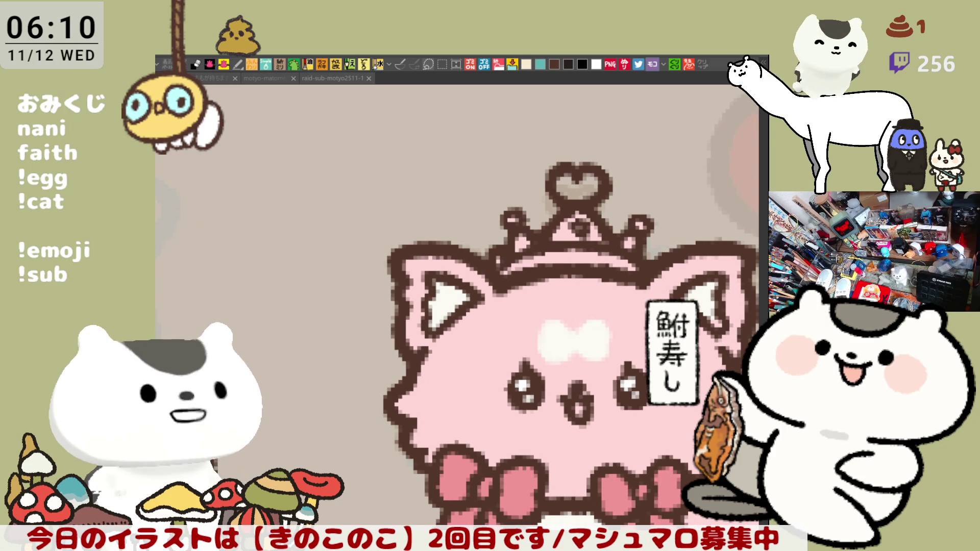
click(579, 186)
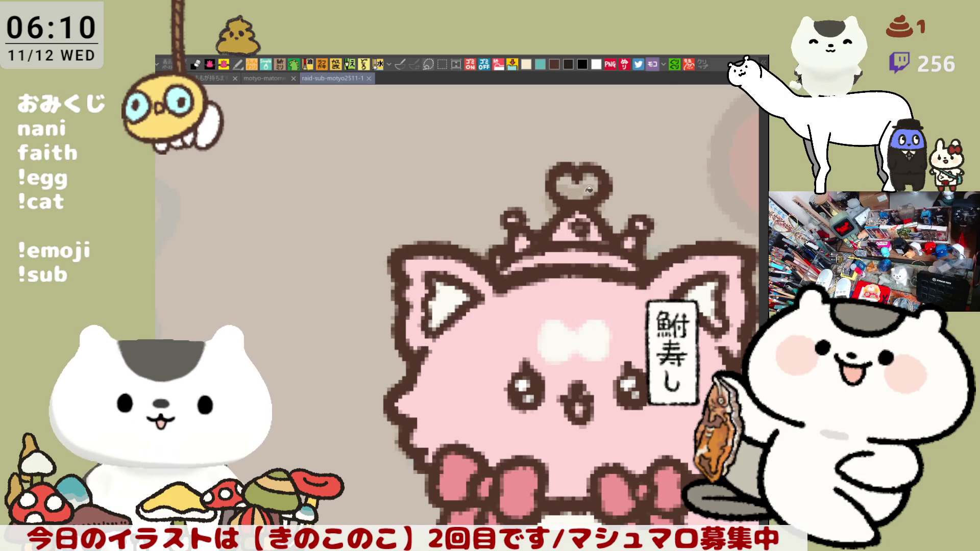
- Redo the pink fill of the crown's heart
key(ctrl+z)
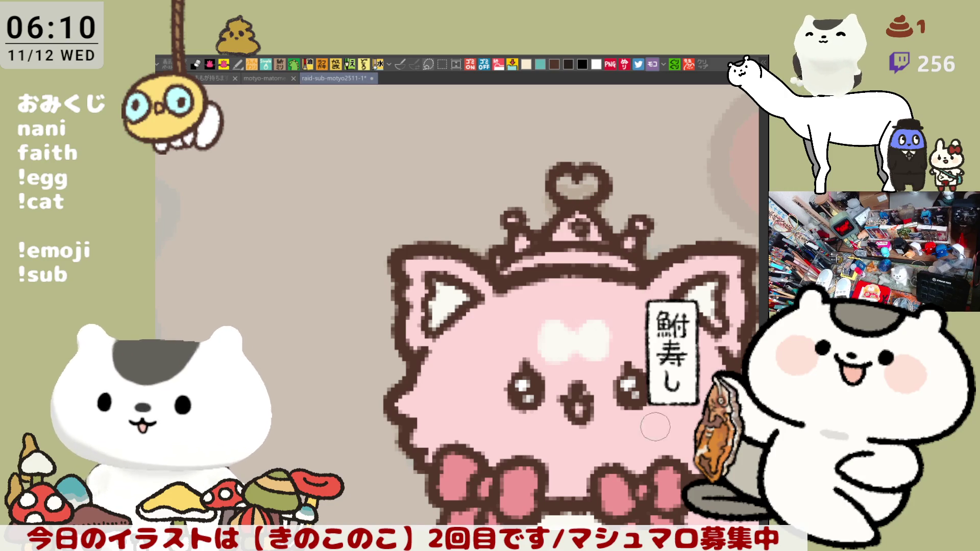
click(578, 181)
drag(613, 296, 555, 230)
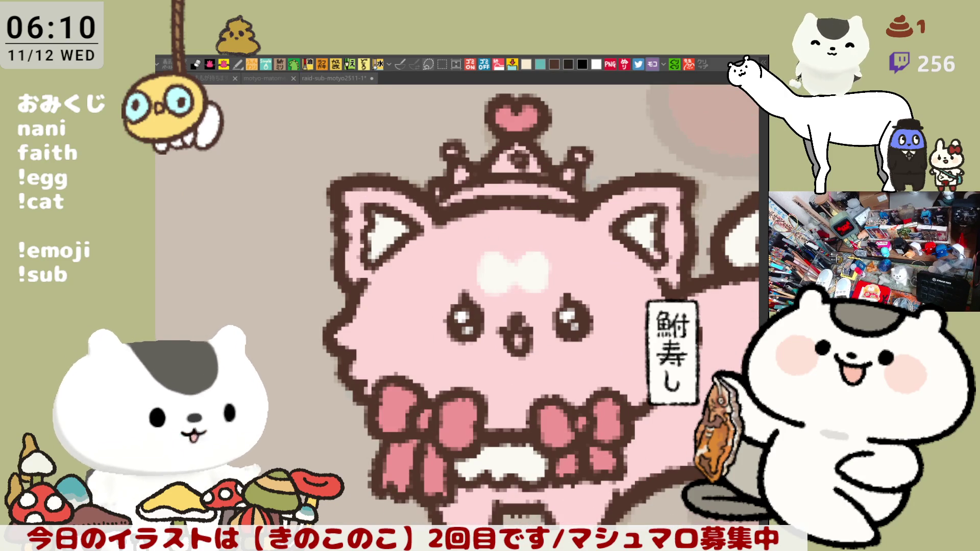
- Fill the crown's triangle, band and side balls yellow, and add a ringed centre jewel
click(510, 166)
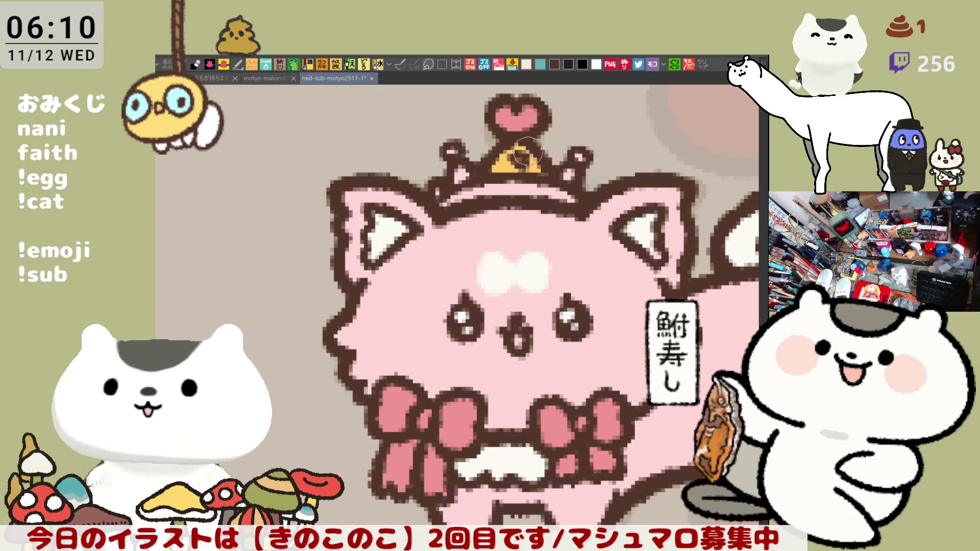
click(470, 189)
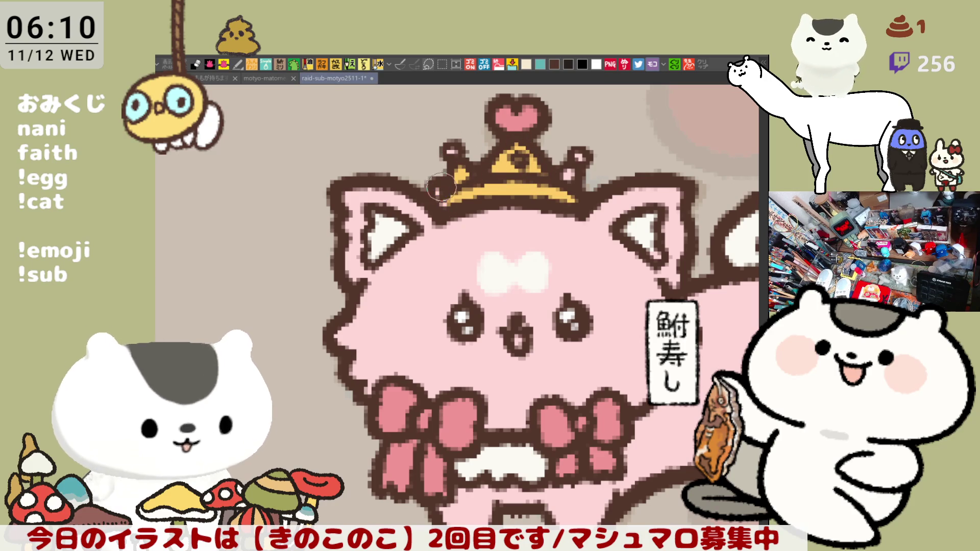
click(452, 151)
click(577, 153)
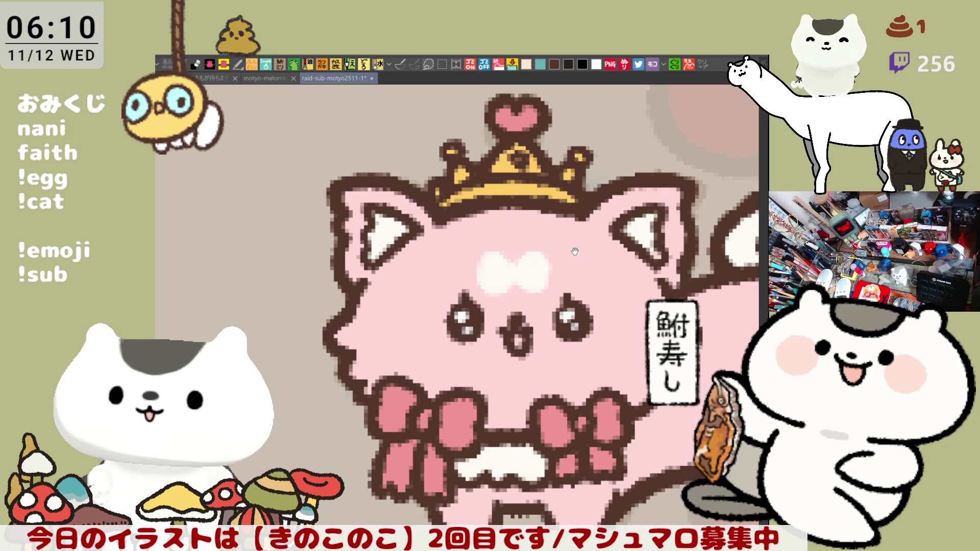
scroll(562, 204, down, 2)
scroll(553, 221, up, 3)
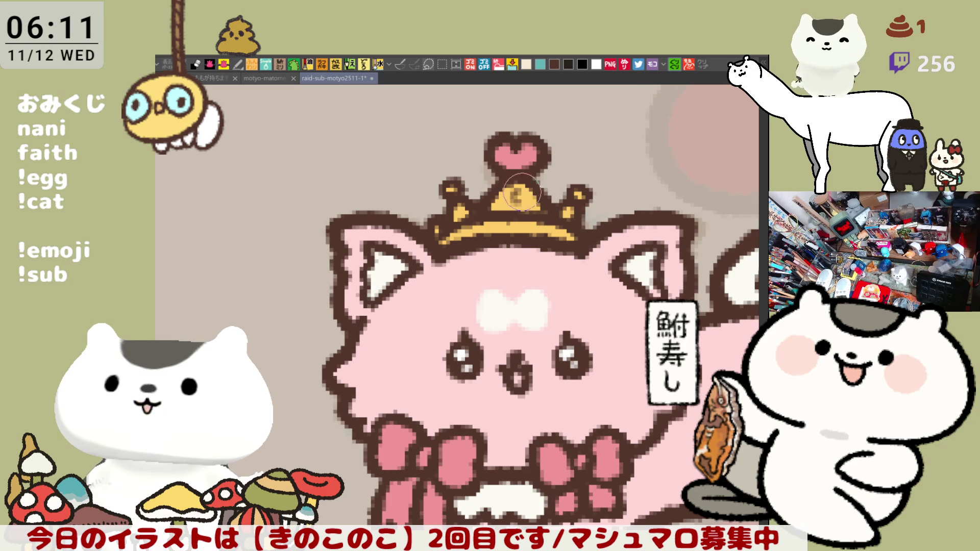
drag(512, 199, 513, 194)
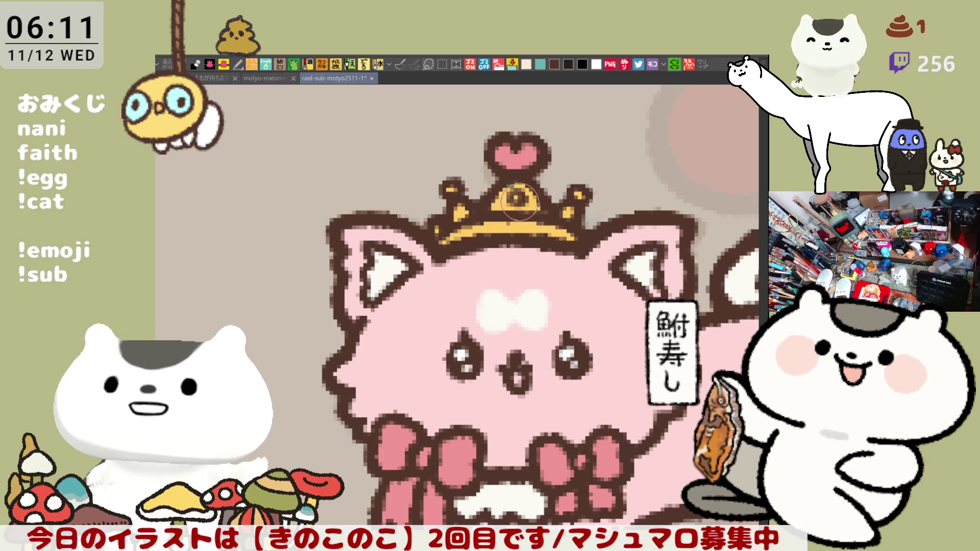
scroll(540, 195, right, 4)
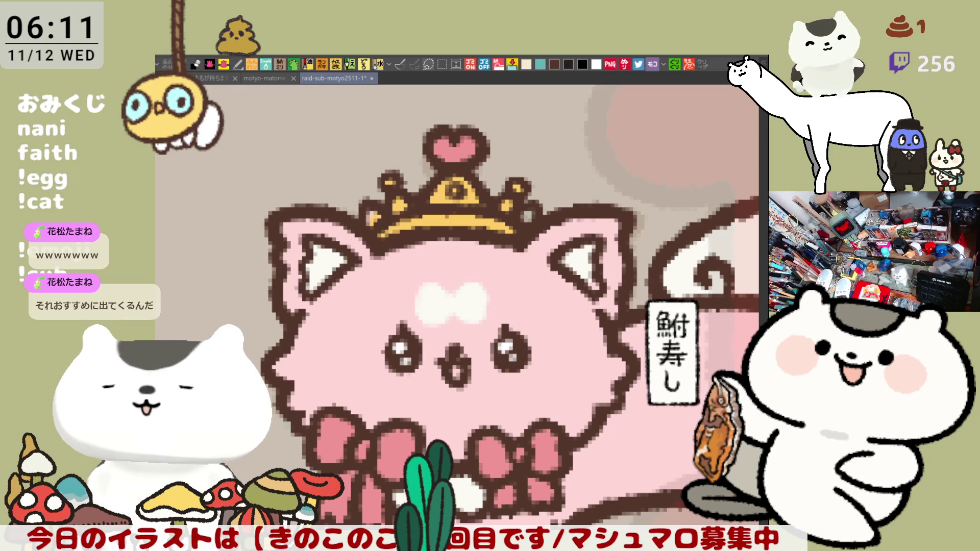
drag(403, 204, 369, 223)
key(ctrl+z)
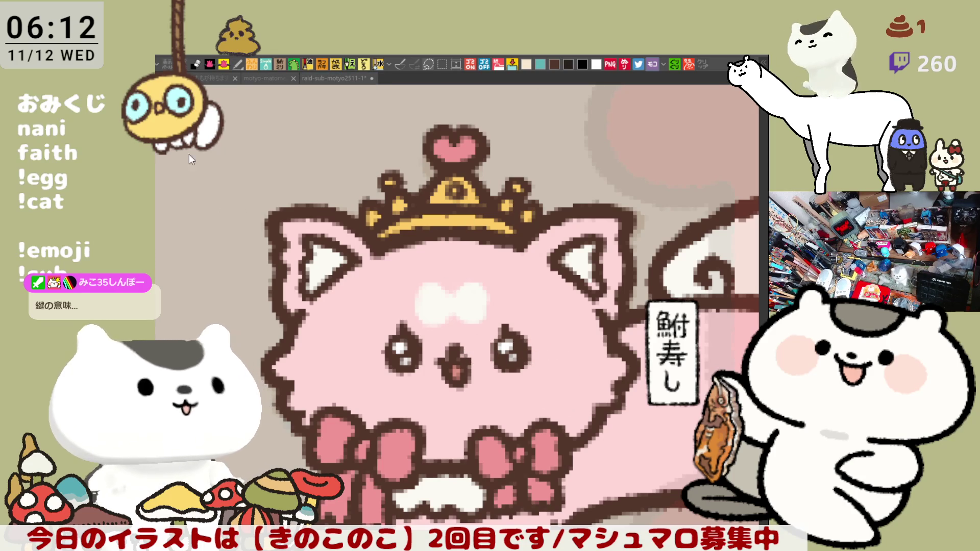
- Airbrush pink blush on both cheeks and brush white onto the right foot's toes
mouse_move(531, 351)
mouse_down()
mouse_move(580, 376)
mouse_move(526, 368)
mouse_move(551, 350)
mouse_up()
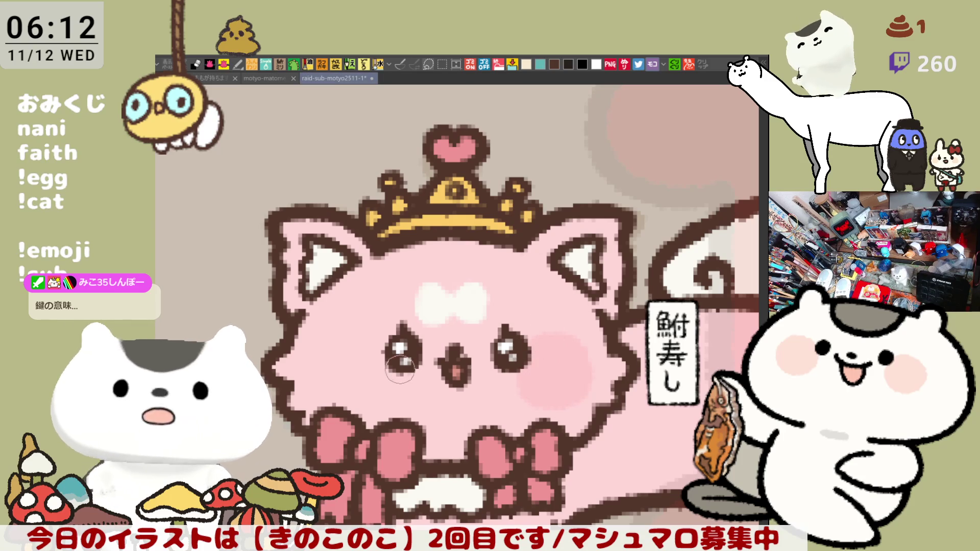
mouse_move(376, 347)
mouse_down()
mouse_move(333, 377)
mouse_move(399, 371)
mouse_move(376, 366)
mouse_up()
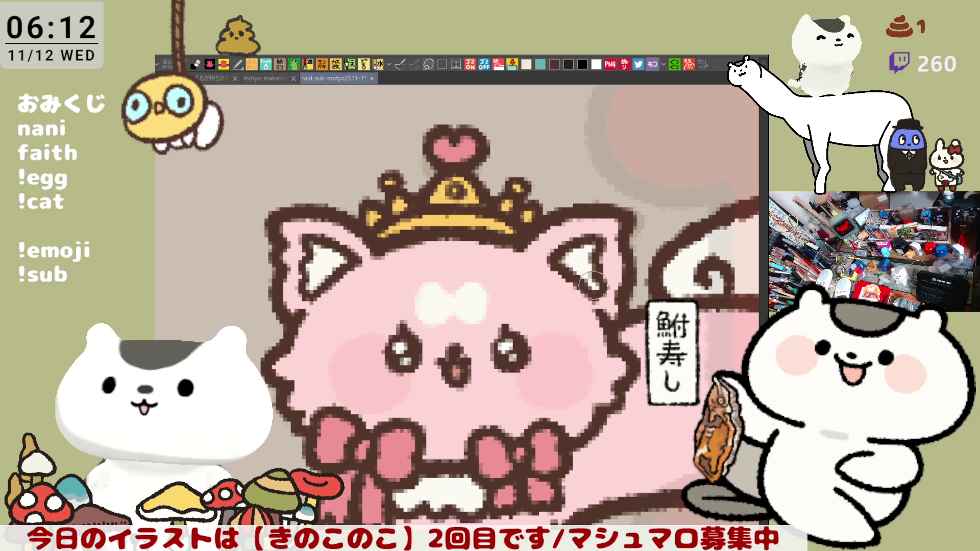
drag(568, 376, 525, 254)
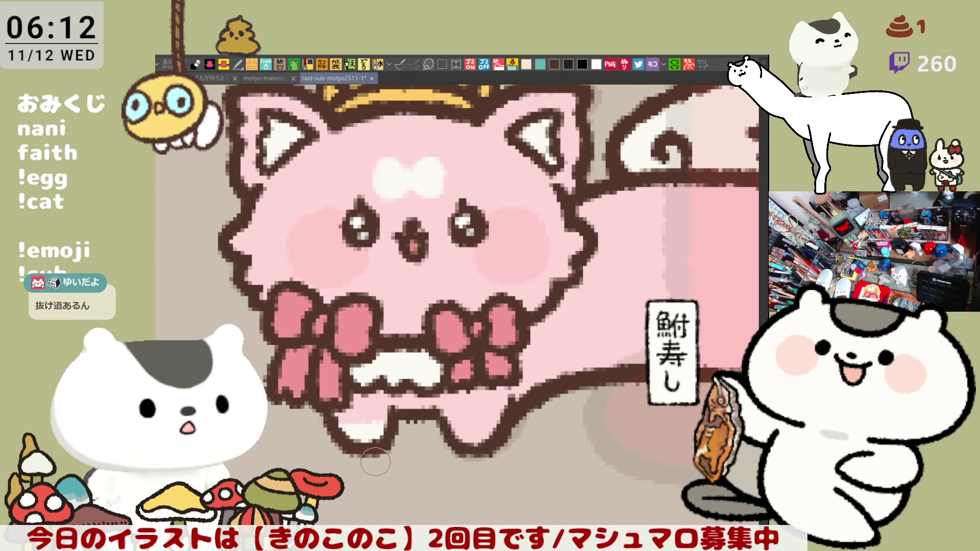
mouse_move(408, 428)
mouse_down()
mouse_move(490, 424)
mouse_move(457, 428)
mouse_up()
- Zoom out over the sticker sheet and save it with Ctrl+S
scroll(457, 428, down, 5)
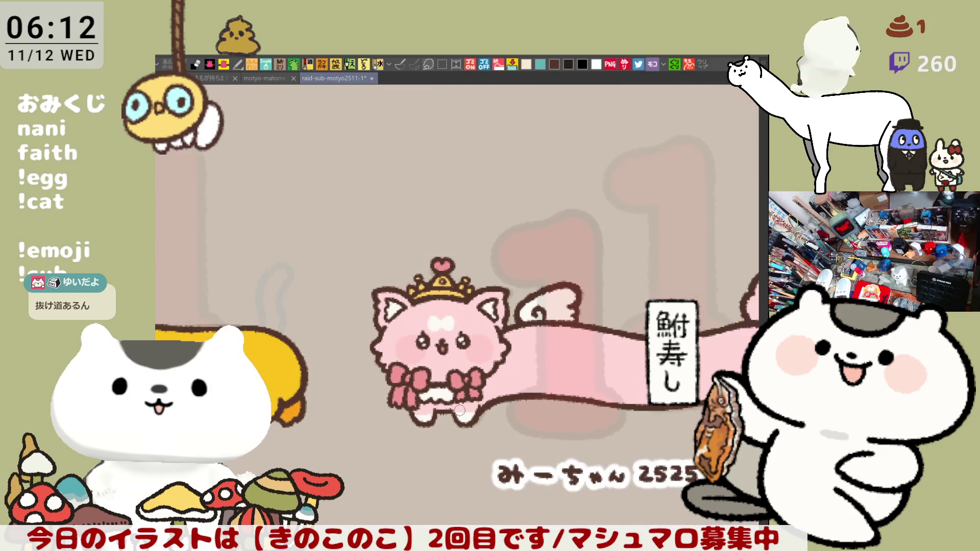
scroll(460, 410, down, 2)
scroll(465, 399, right, 5)
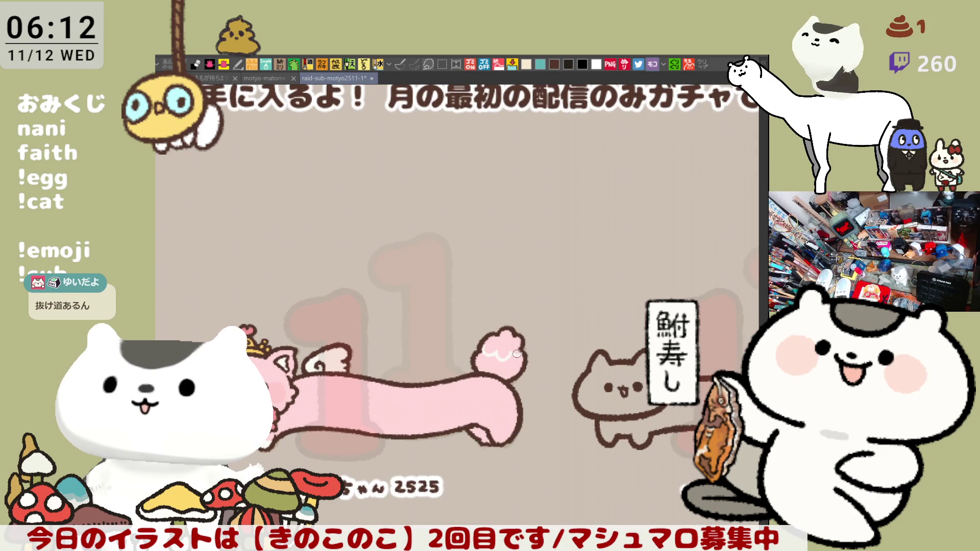
scroll(520, 357, up, 2)
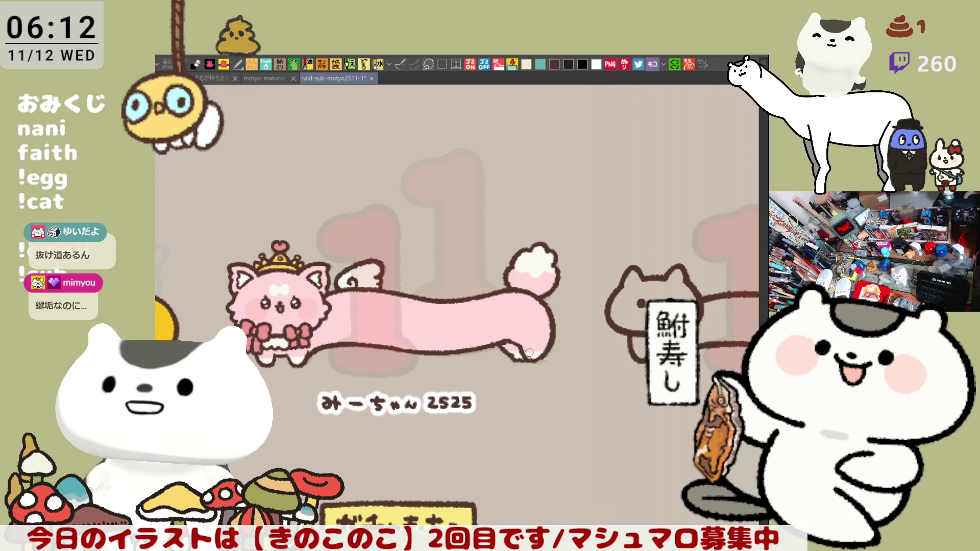
key(ctrl+s)
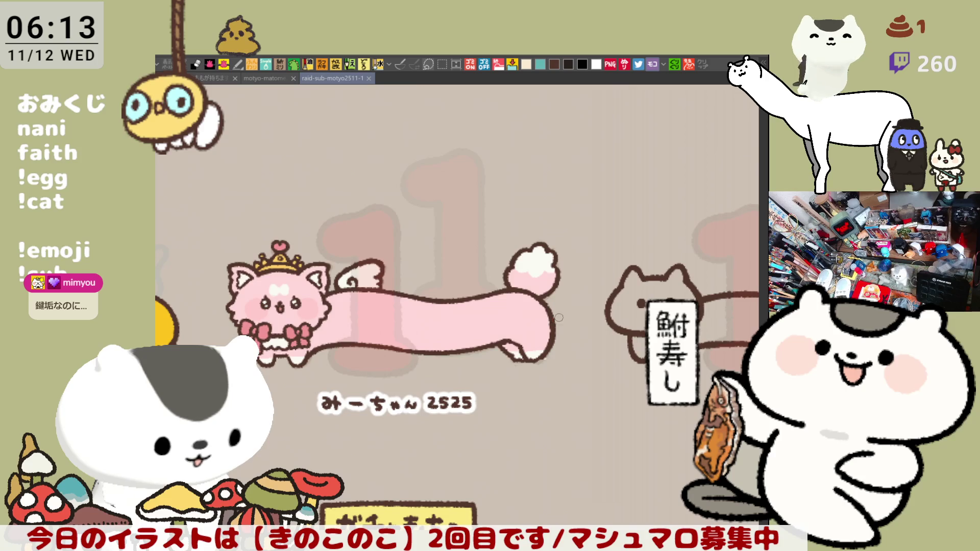
- Zoom in on the head of the grey outline cat
scroll(556, 320, down, 3)
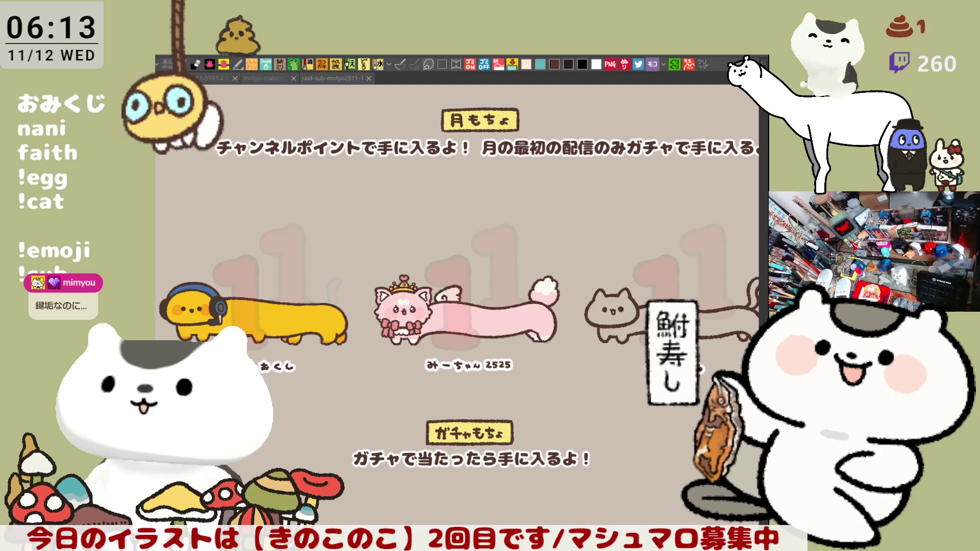
drag(620, 359, 530, 405)
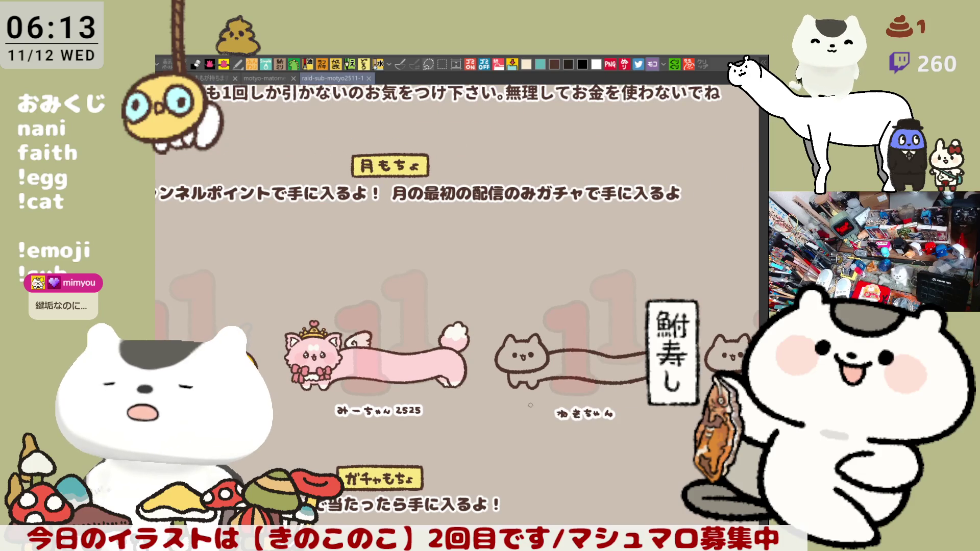
scroll(530, 405, up, 10)
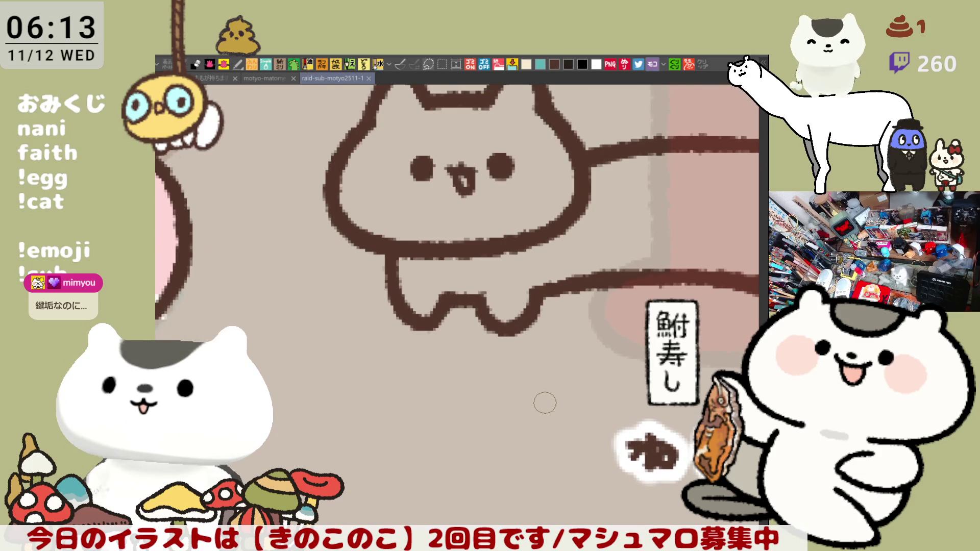
- Draw a curved line down from the grey cat's head, redoing it several times
drag(664, 255, 564, 301)
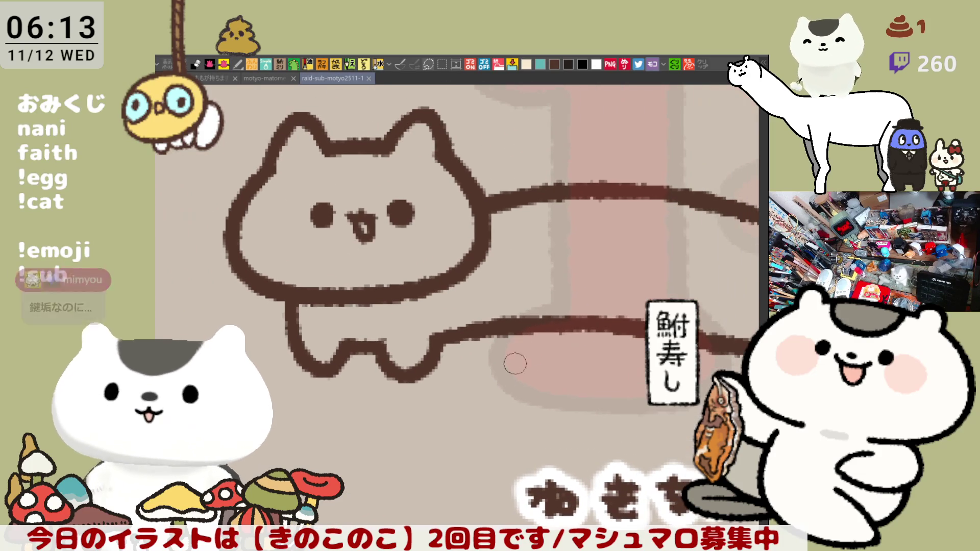
click(556, 64)
drag(510, 200, 535, 255)
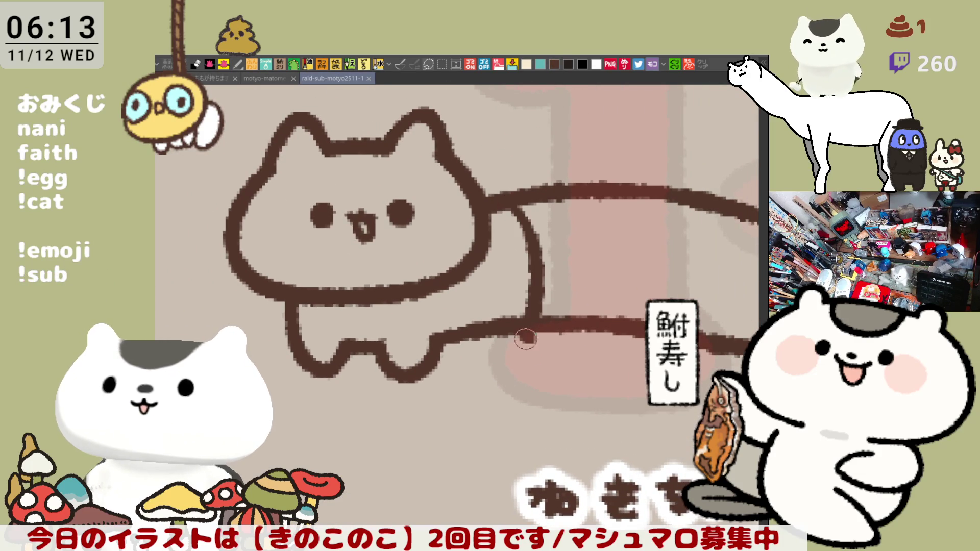
key(ctrl+z)
mouse_move(512, 200)
mouse_down()
mouse_move(536, 271)
mouse_move(536, 332)
mouse_up()
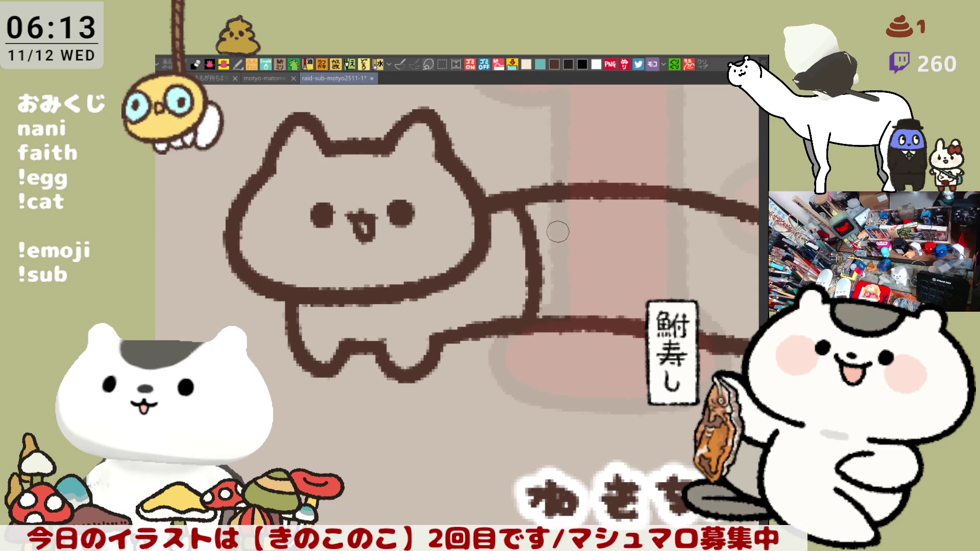
drag(542, 199, 566, 312)
key(ctrl+z)
mouse_move(543, 199)
mouse_down()
mouse_move(564, 308)
mouse_move(556, 327)
mouse_up()
key(ctrl+z)
key(ctrl+z)
key(ctrl+z)
drag(505, 207, 514, 327)
key(ctrl+z)
drag(509, 211, 513, 332)
key(ctrl+z)
drag(505, 194, 513, 326)
key(ctrl+z)
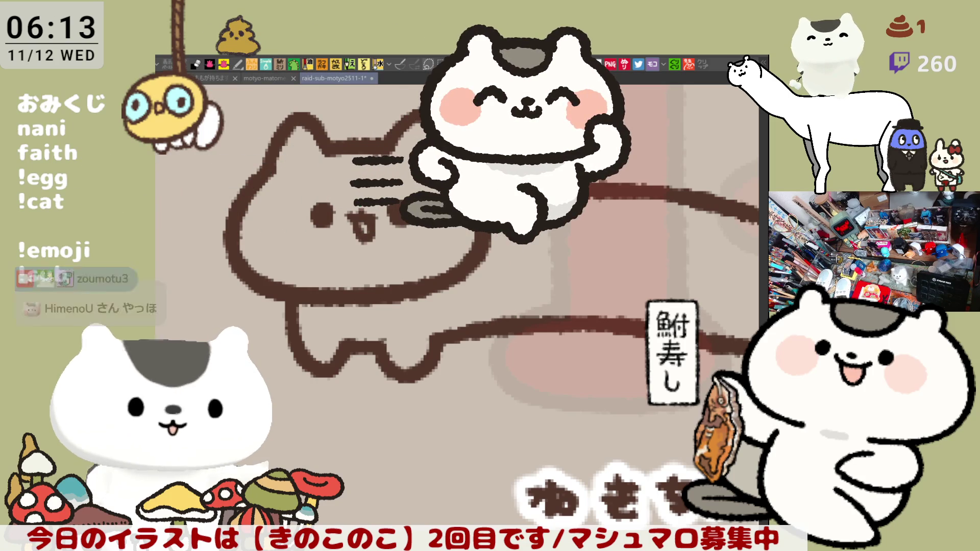
key(ctrl+z)
drag(504, 202, 516, 327)
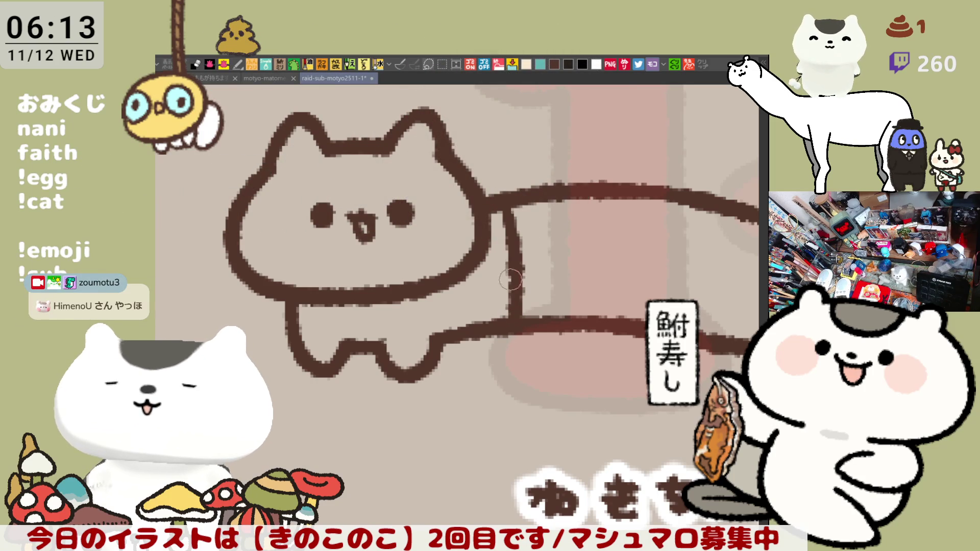
key(ctrl+z)
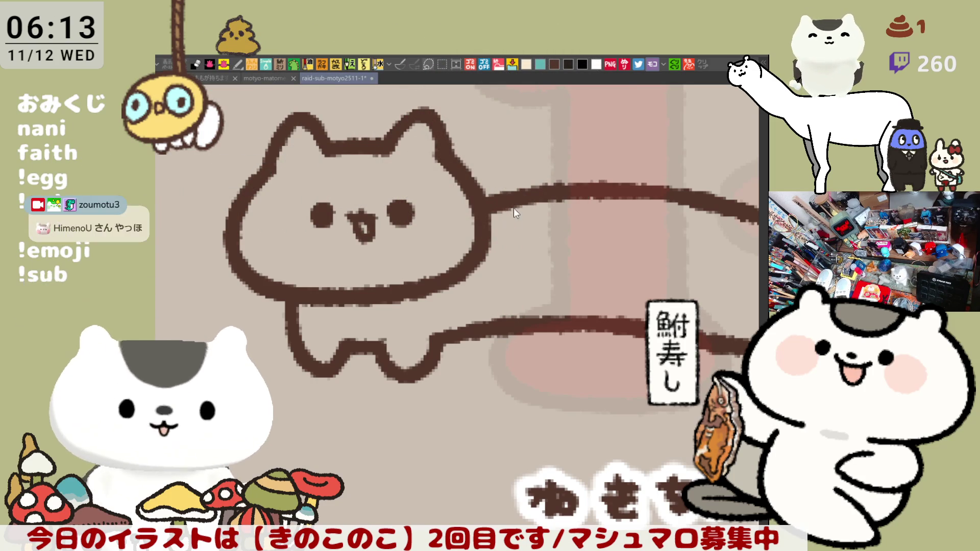
drag(505, 215, 515, 329)
key(ctrl+z)
drag(506, 204, 513, 313)
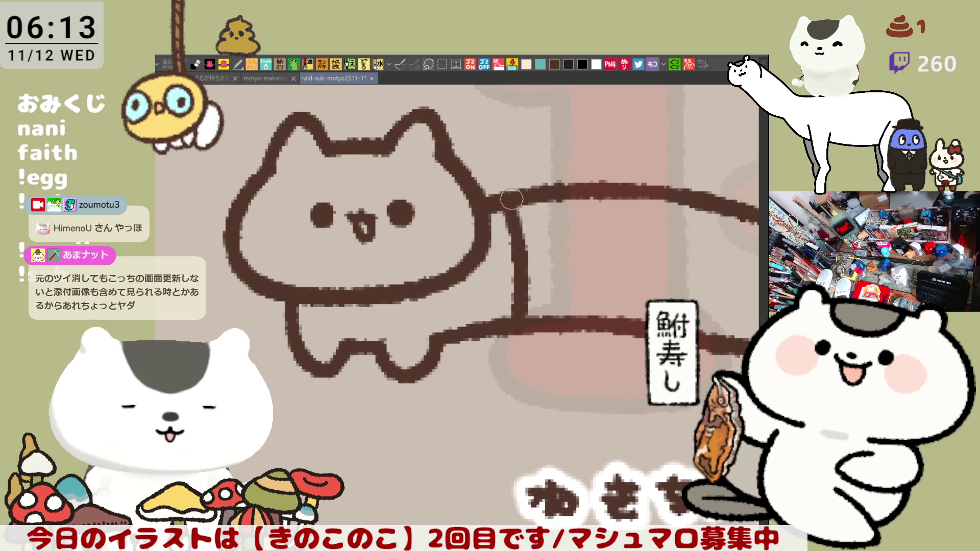
- Draw the final curved cuff line beside the head after repeated retries
drag(533, 194, 531, 330)
key(ctrl+z)
drag(535, 191, 533, 326)
key(ctrl+z)
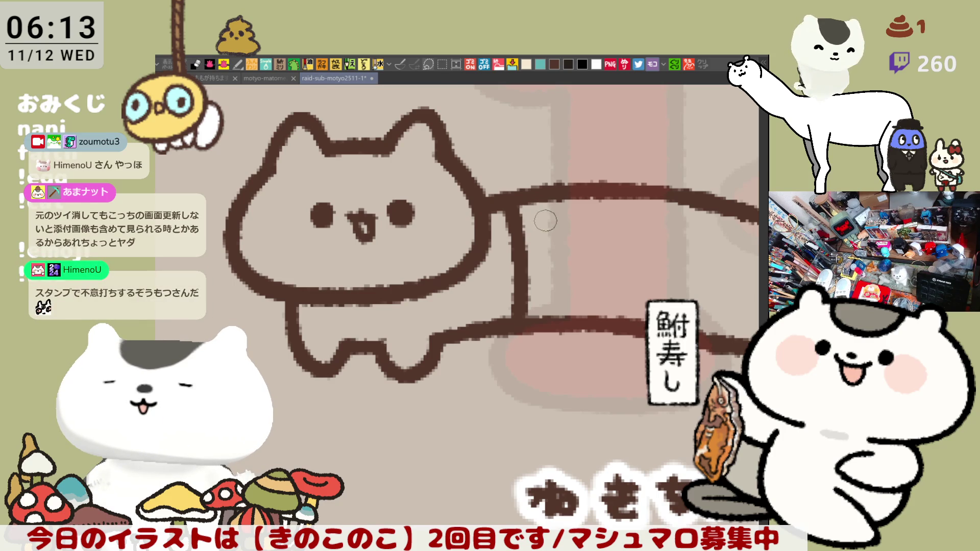
key(ctrl+z)
drag(514, 213, 505, 326)
key(ctrl+z)
drag(502, 197, 506, 322)
key(ctrl+z)
drag(502, 199, 506, 321)
key(ctrl+z)
drag(503, 200, 510, 329)
key(ctrl+z)
drag(497, 196, 510, 326)
key(ctrl+z)
drag(497, 196, 508, 326)
key(ctrl+z)
mouse_move(509, 213)
mouse_down()
mouse_move(513, 319)
mouse_move(539, 301)
mouse_move(538, 284)
mouse_up()
- Add short rib ticks along the cuff line
key(ctrl+z)
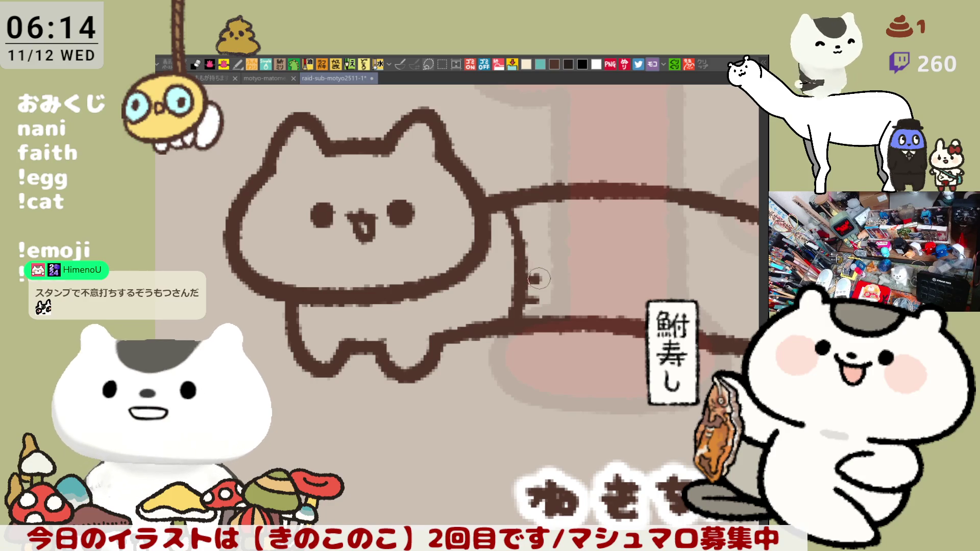
drag(523, 281, 537, 283)
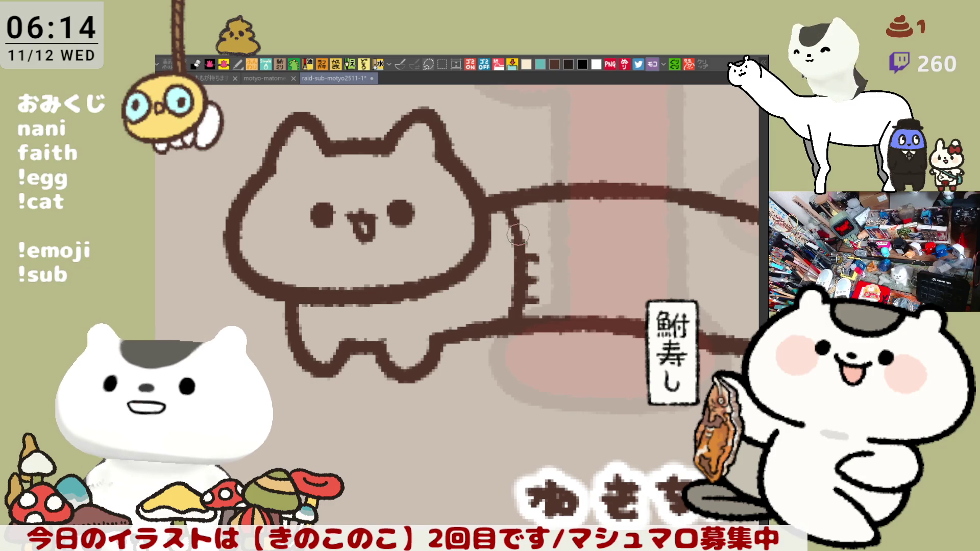
drag(516, 218, 526, 218)
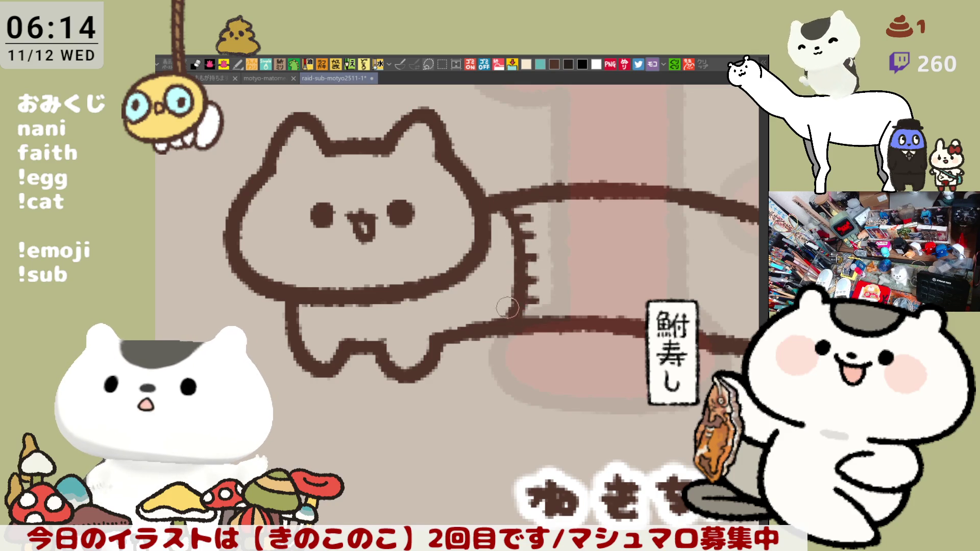
scroll(480, 254, down, 2)
- Extend the cuff line beside the cat's head
scroll(561, 245, up, 2)
scroll(587, 240, right, 5)
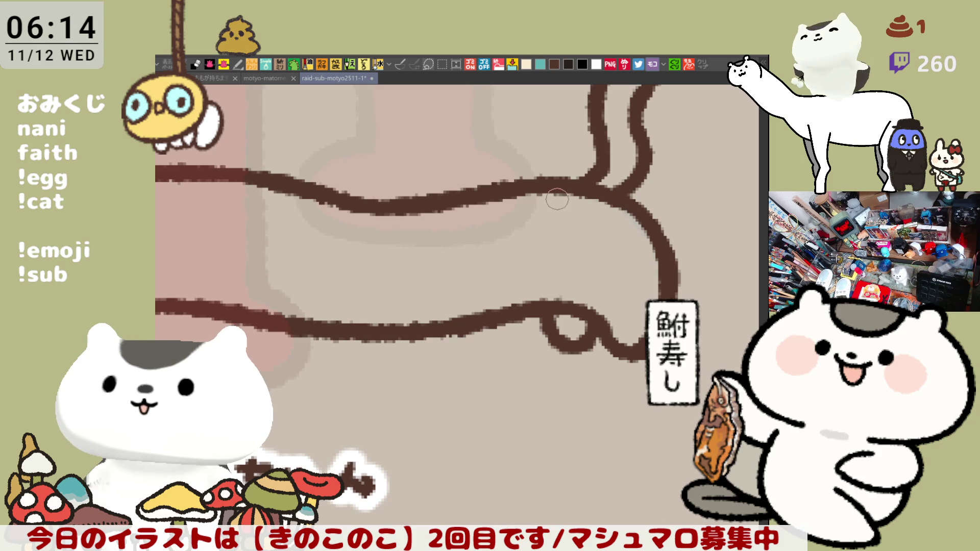
mouse_move(618, 269)
mouse_down()
mouse_move(609, 238)
mouse_move(715, 262)
mouse_move(734, 247)
mouse_move(811, 255)
mouse_up()
scroll(686, 256, down, 1)
drag(397, 261, 391, 322)
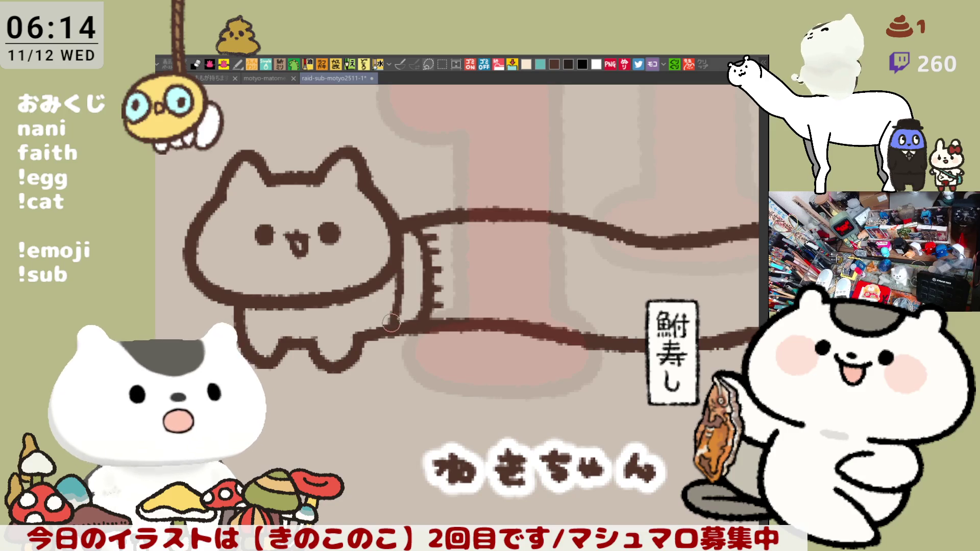
- Draw the inner cuff line at the long body's far end, retrying until it fits
drag(644, 302, 488, 291)
scroll(488, 292, down, 2)
scroll(488, 332, up, 2)
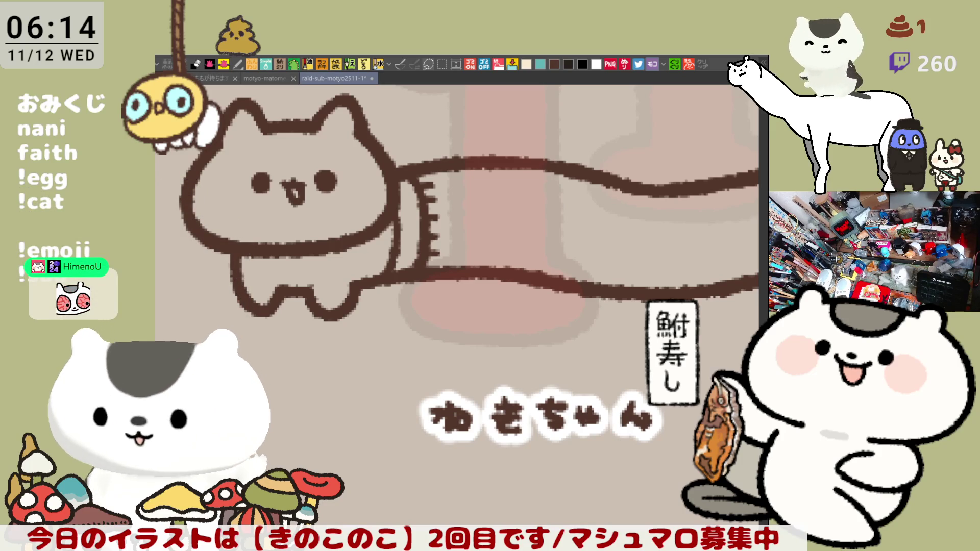
scroll(428, 311, right, 5)
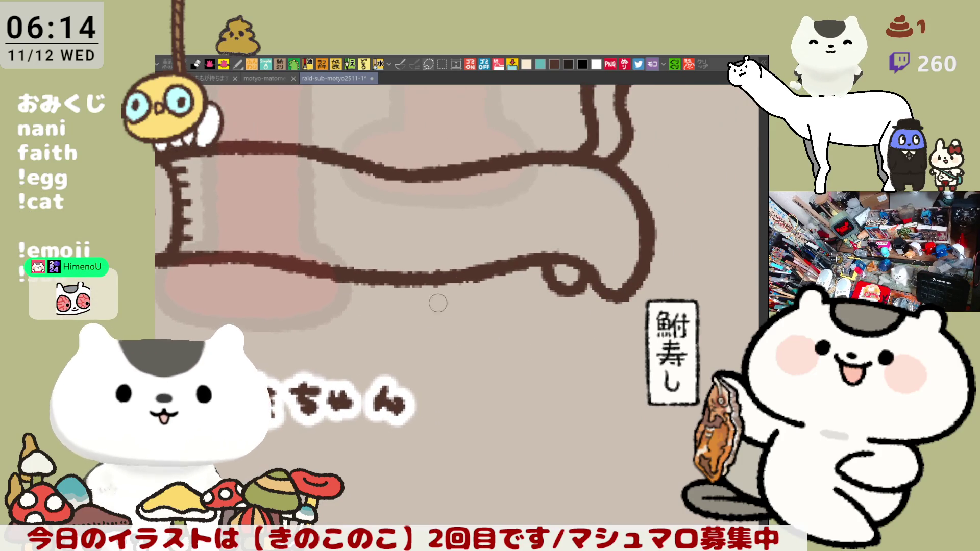
drag(612, 173, 577, 260)
key(ctrl+z)
drag(608, 165, 576, 256)
key(ctrl+z)
mouse_move(610, 166)
mouse_down()
mouse_move(622, 196)
mouse_move(578, 261)
mouse_up()
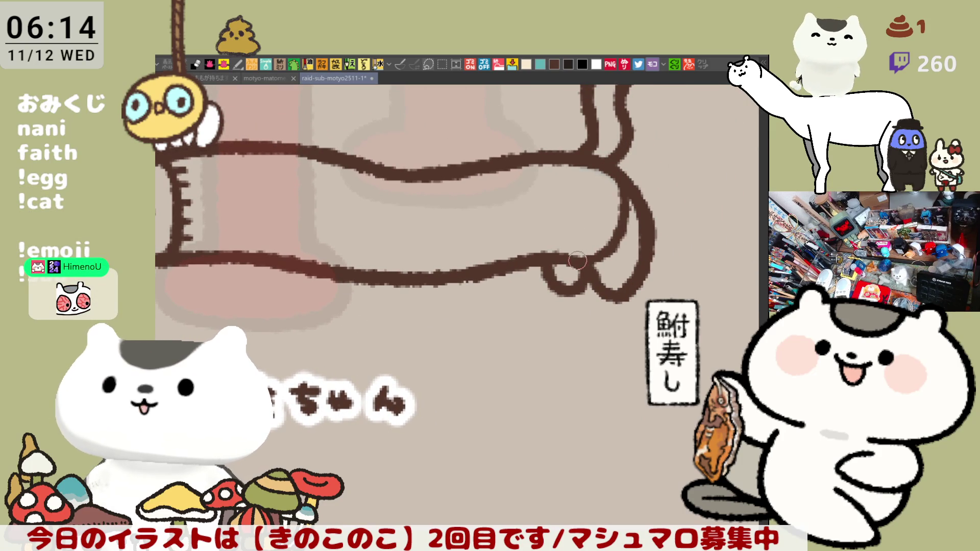
key(ctrl+z)
mouse_move(610, 166)
mouse_down()
mouse_move(618, 189)
mouse_move(577, 263)
mouse_up()
key(ctrl+z)
mouse_move(611, 163)
mouse_down()
mouse_move(587, 260)
mouse_move(615, 221)
mouse_up()
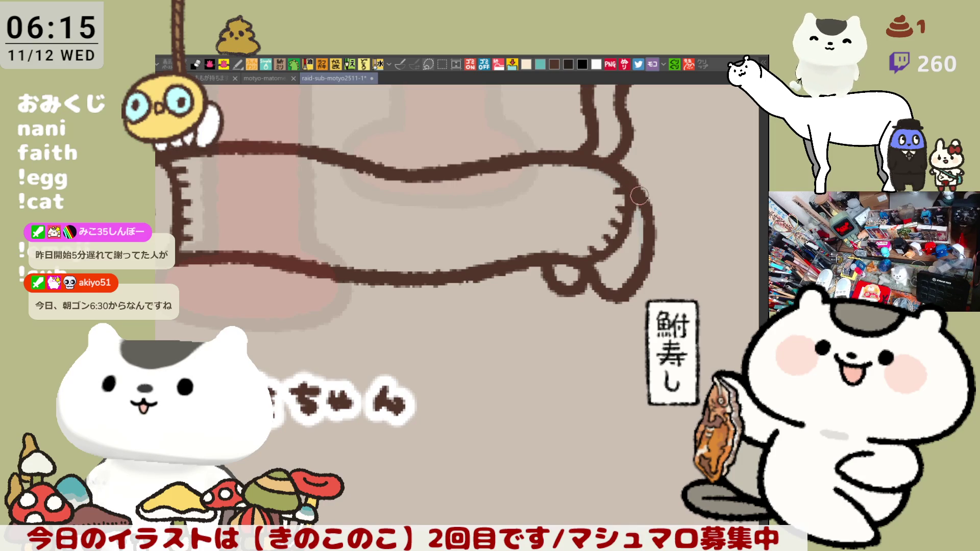
- Erase the stray outline by the back foot
mouse_move(610, 165)
mouse_down()
mouse_move(642, 212)
mouse_move(640, 176)
mouse_move(638, 203)
mouse_move(640, 188)
mouse_move(656, 239)
mouse_move(641, 219)
mouse_move(645, 250)
mouse_move(638, 192)
mouse_move(644, 235)
mouse_move(644, 207)
mouse_up()
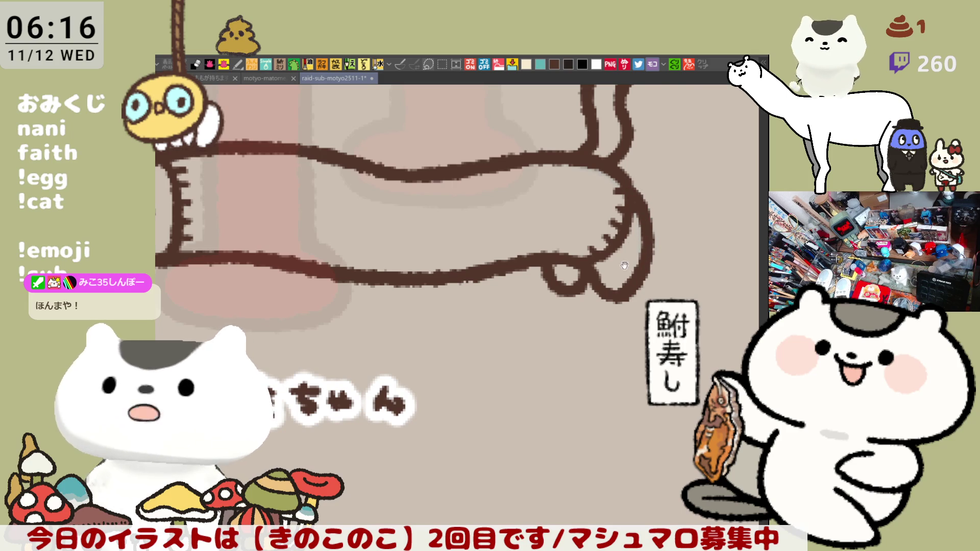
drag(558, 388, 620, 424)
scroll(619, 425, down, 3)
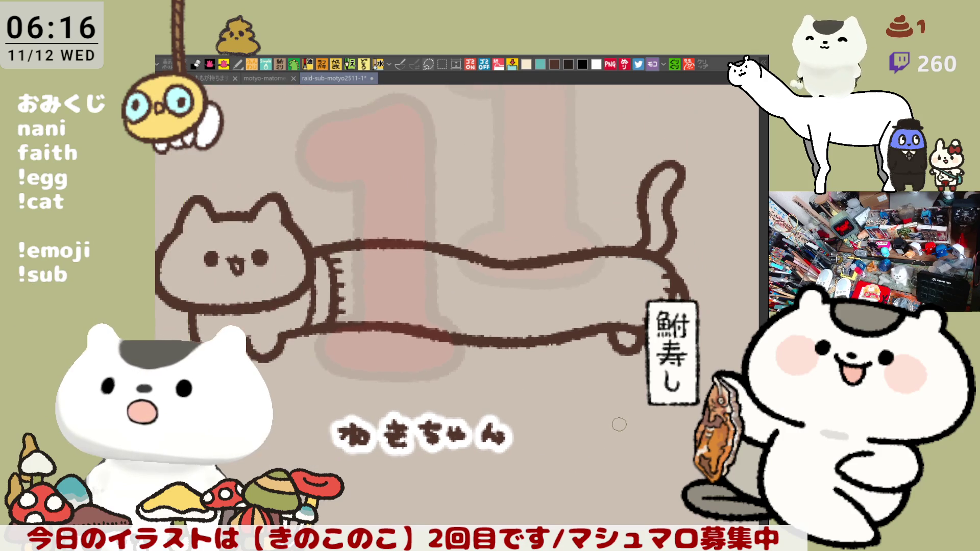
scroll(619, 424, up, 3)
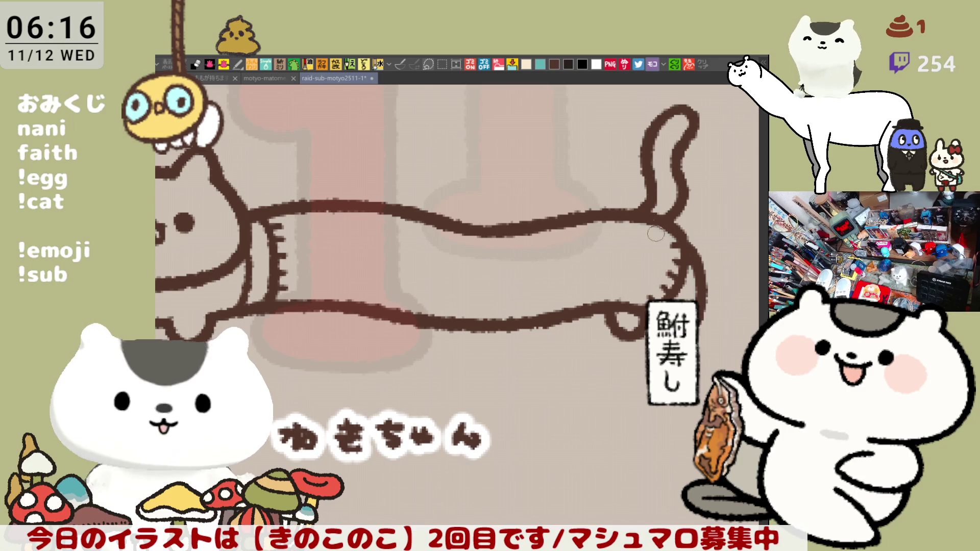
drag(657, 217, 633, 303)
key(ctrl+z)
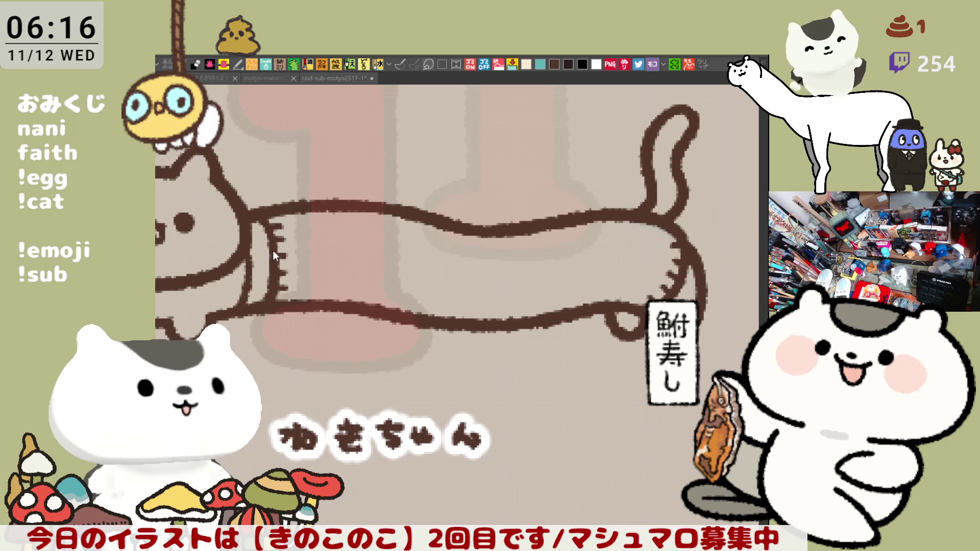
scroll(510, 233, down, 6)
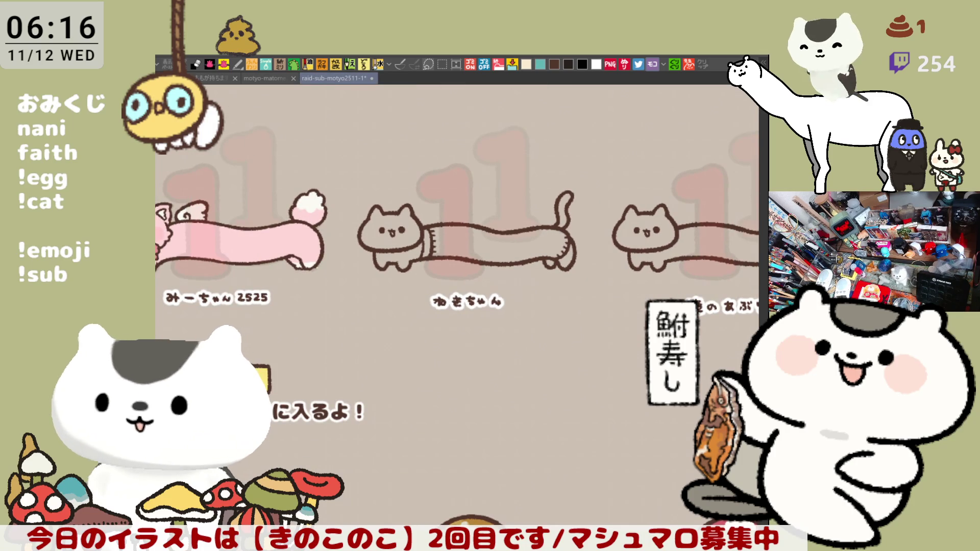
- Lasso-select the middle cat to fill it yellow, then fill its neck band navy
mouse_move(378, 295)
mouse_down()
mouse_move(343, 204)
mouse_move(574, 186)
mouse_move(596, 240)
mouse_move(402, 312)
mouse_move(388, 304)
mouse_up()
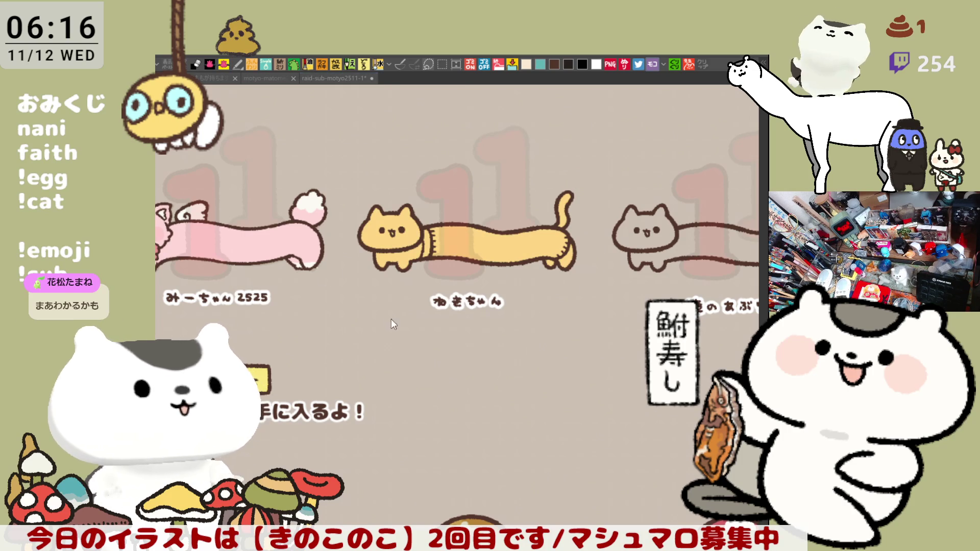
scroll(423, 318, up, 5)
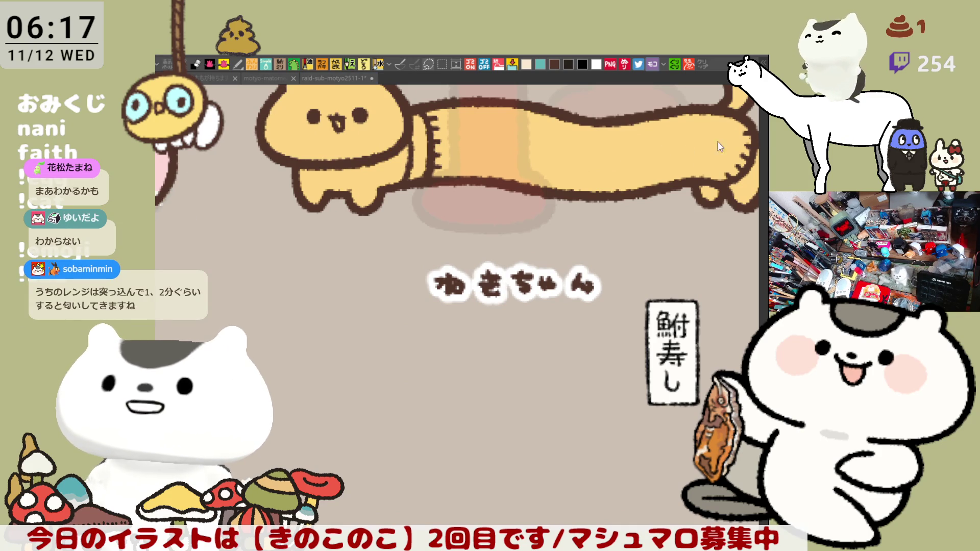
click(427, 142)
drag(537, 156, 514, 179)
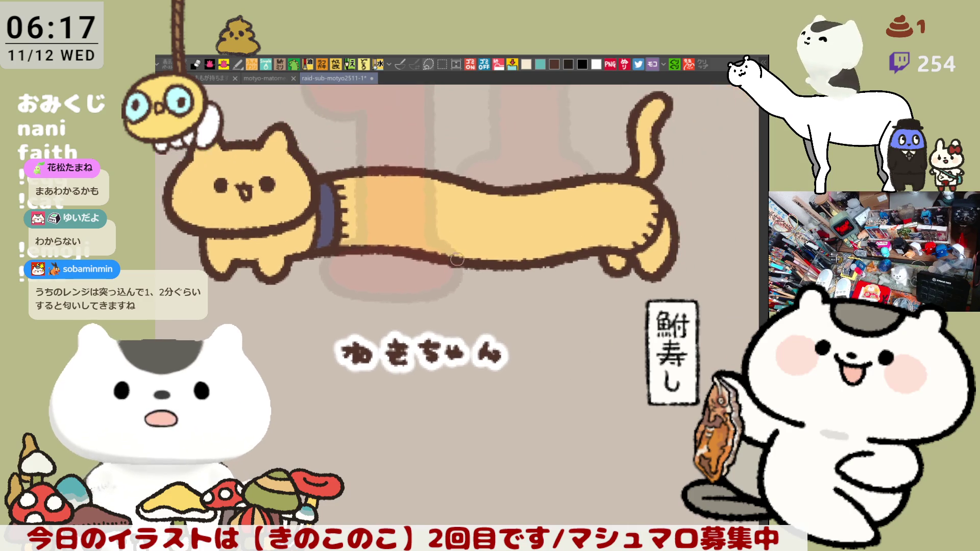
drag(238, 154, 197, 206)
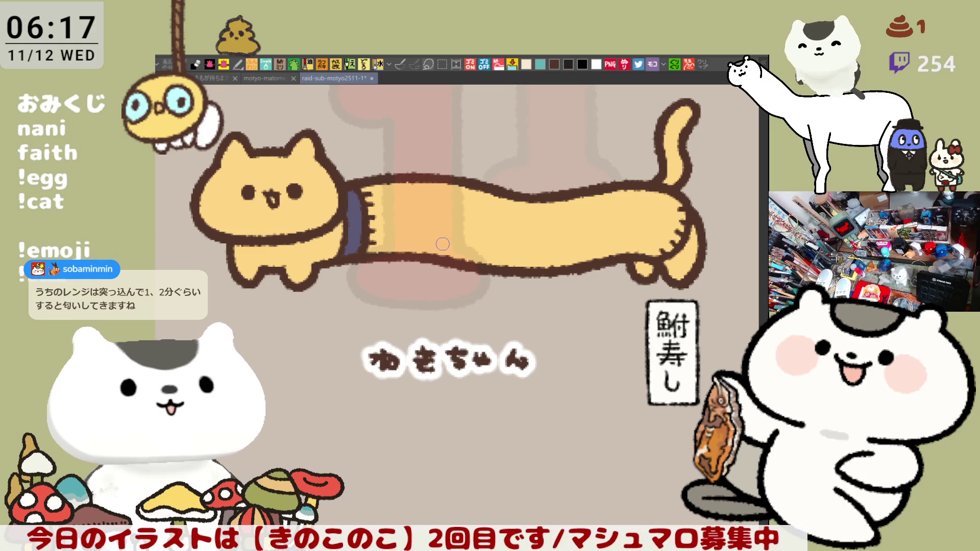
drag(521, 360, 593, 444)
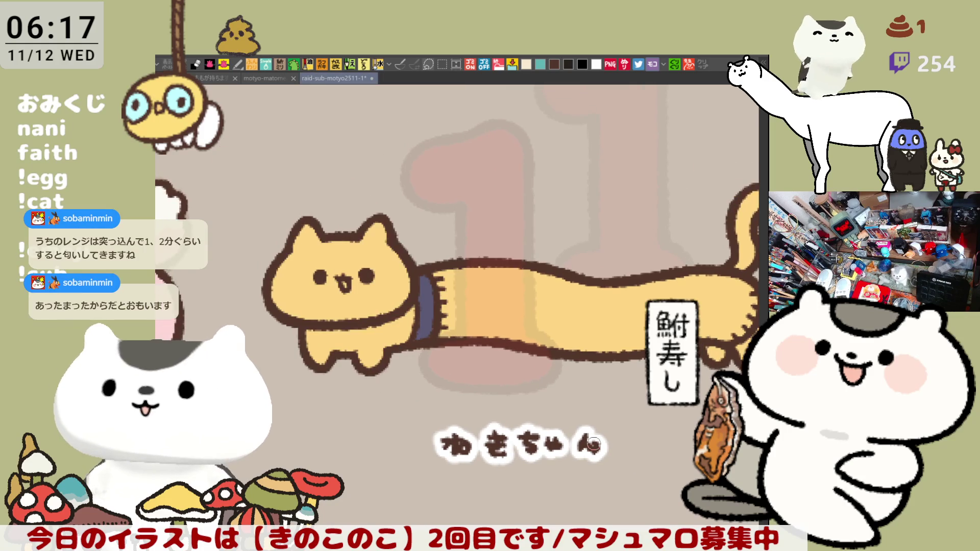
scroll(593, 444, up, 2)
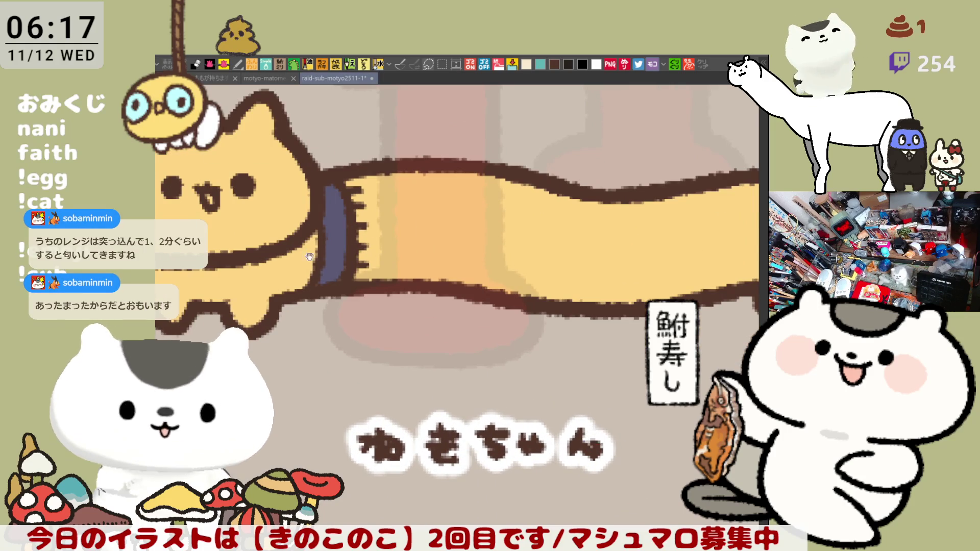
scroll(448, 316, up, 1)
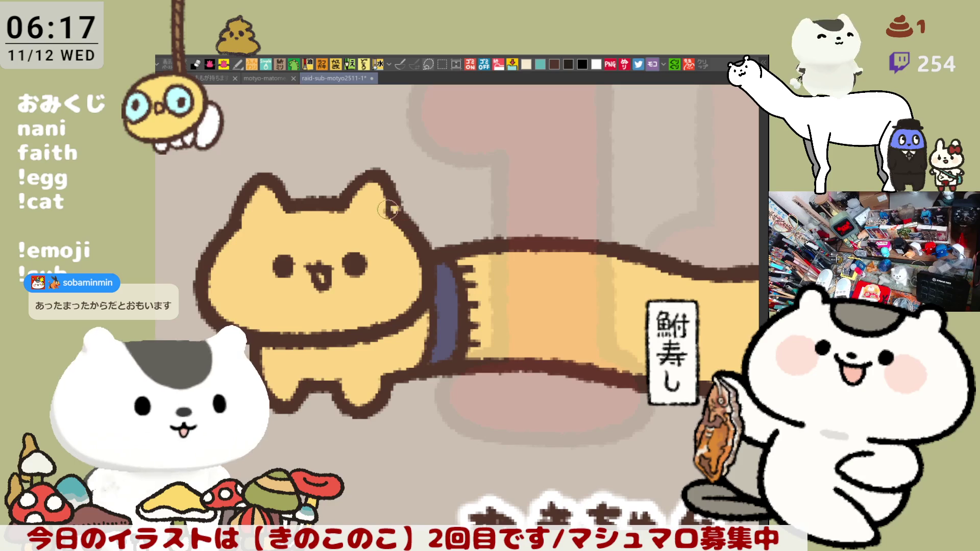
drag(388, 196, 379, 218)
- Replace the blue ear stroke with a flower bow outline on the ear, then save
key(ctrl+z)
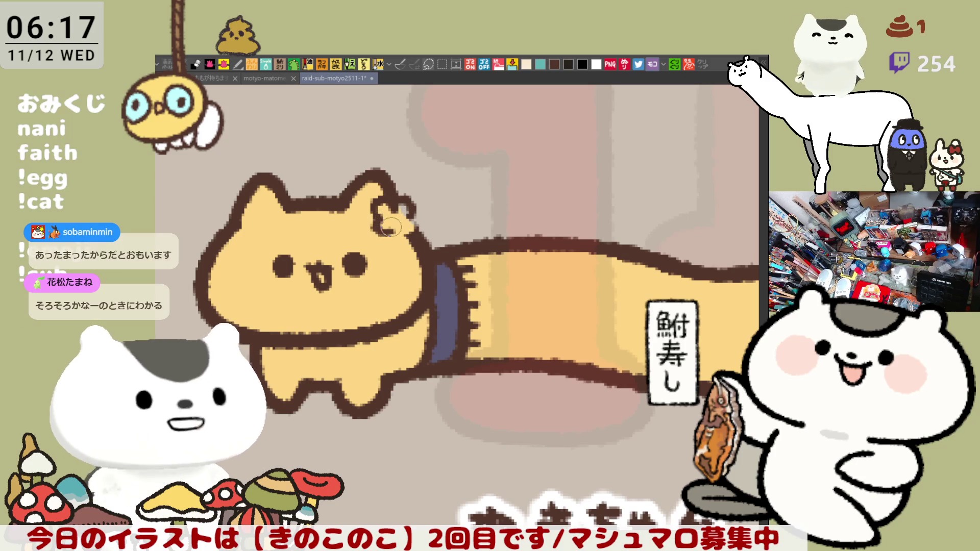
drag(383, 219, 387, 232)
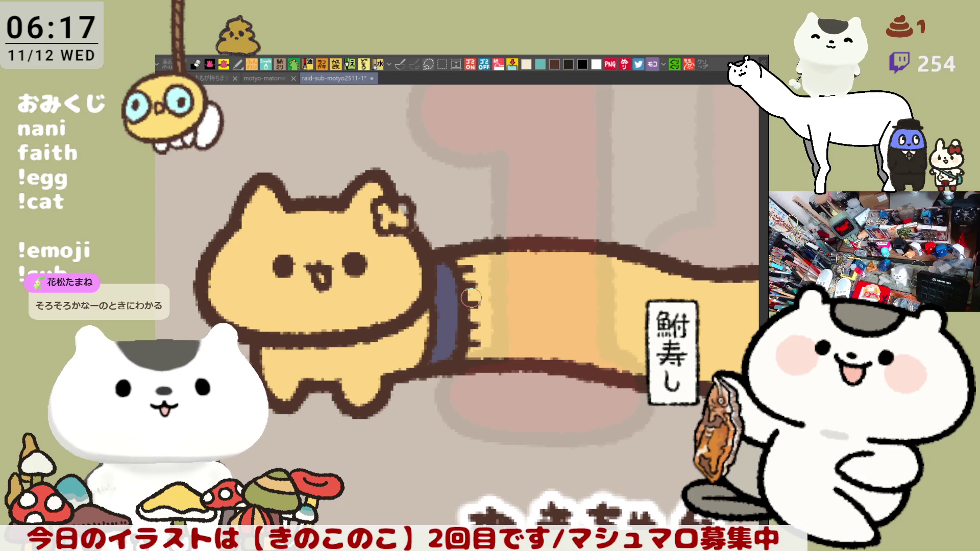
key(ctrl+s)
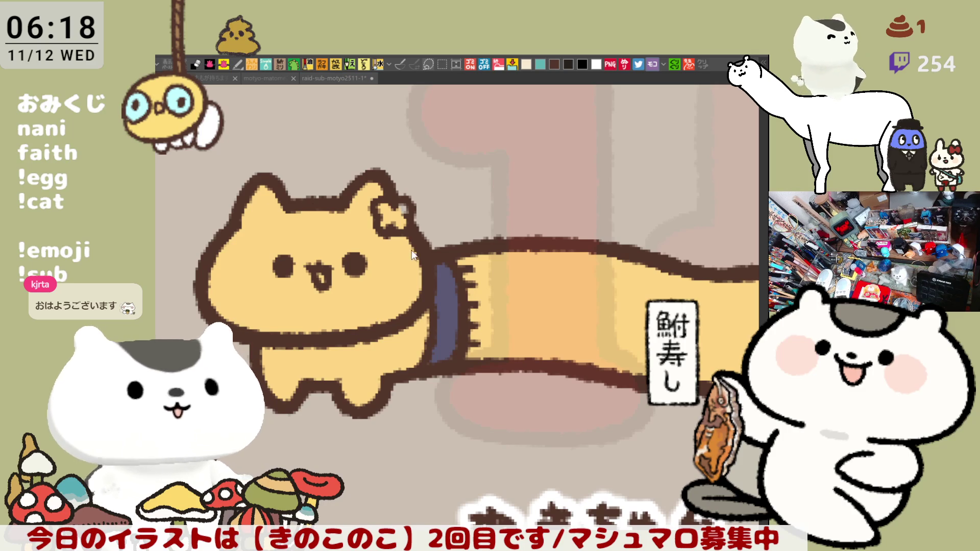
- Fill the ear bow grey-green and the tail, body and head white
click(403, 214)
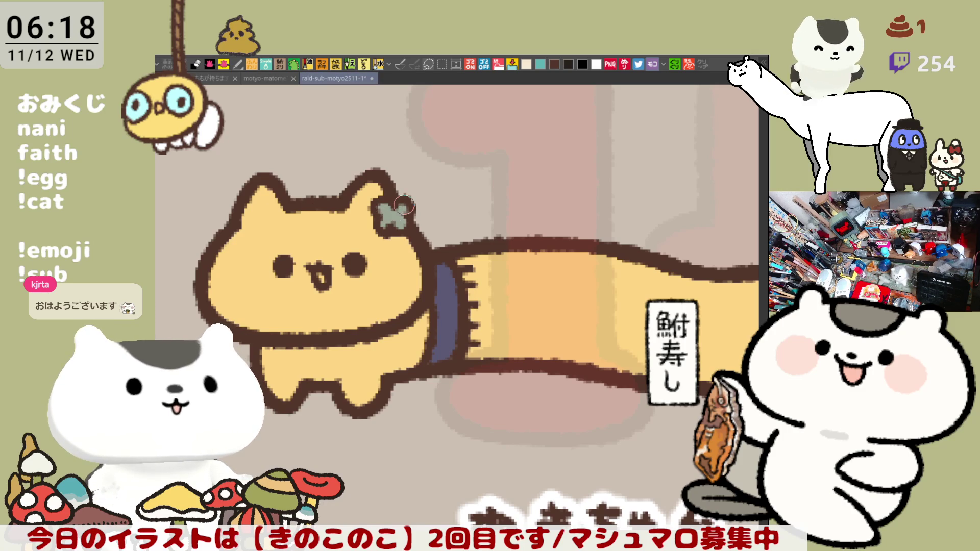
scroll(404, 205, down, 2)
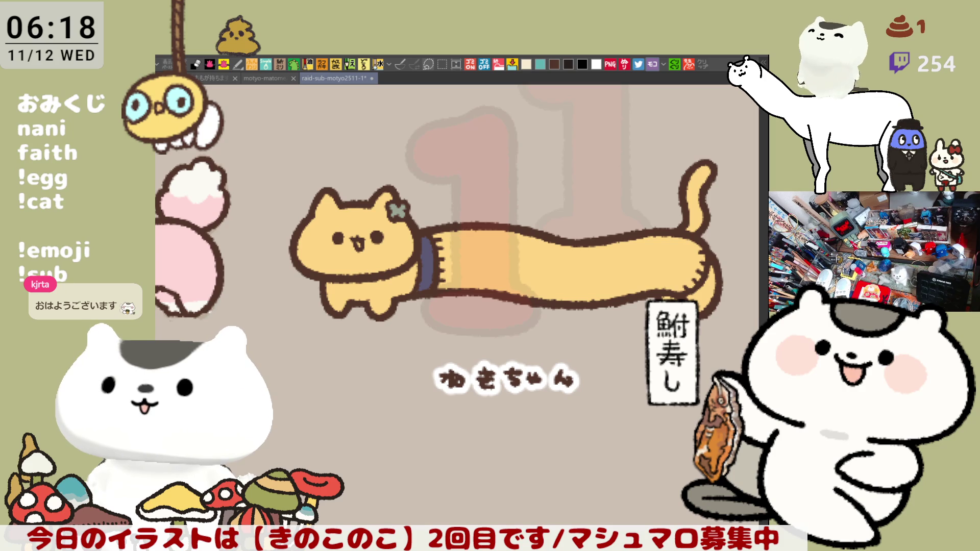
click(695, 211)
click(695, 298)
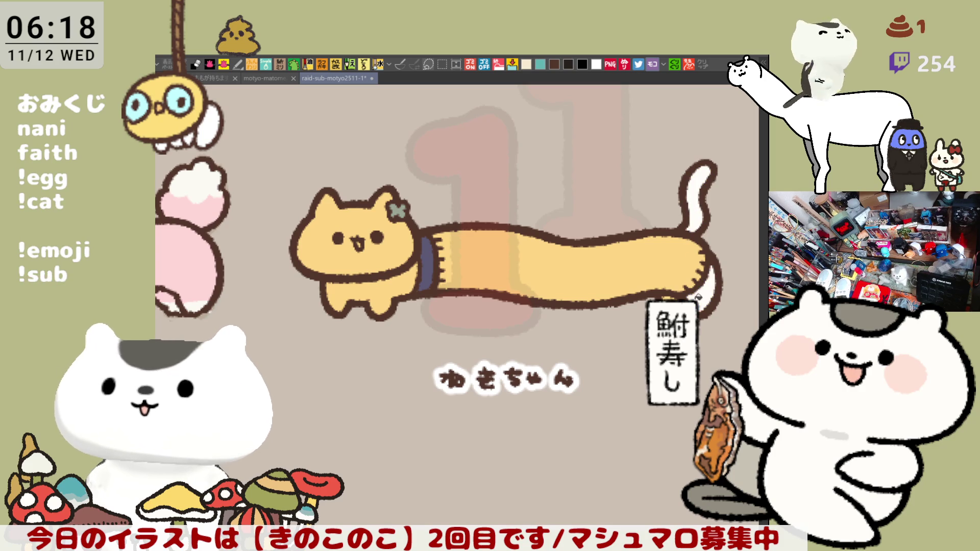
click(381, 280)
click(394, 259)
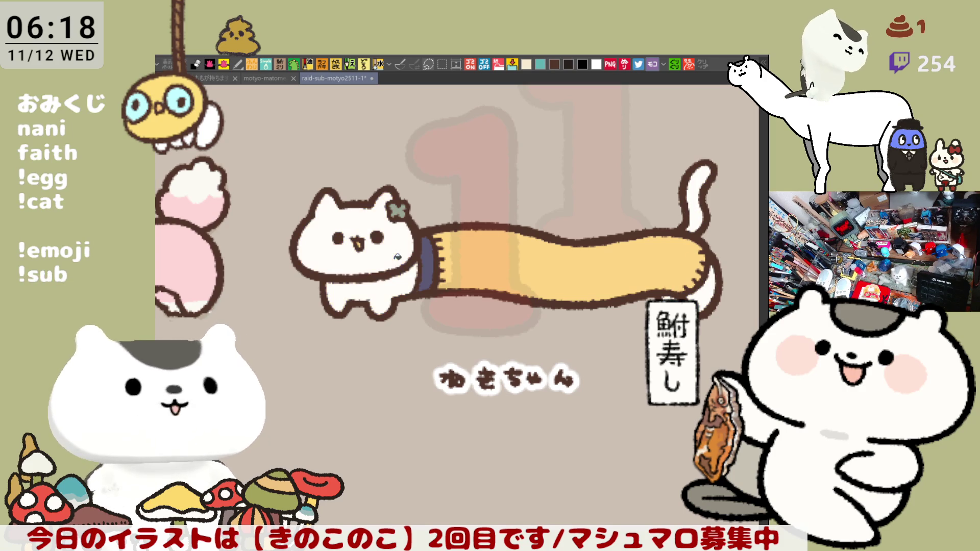
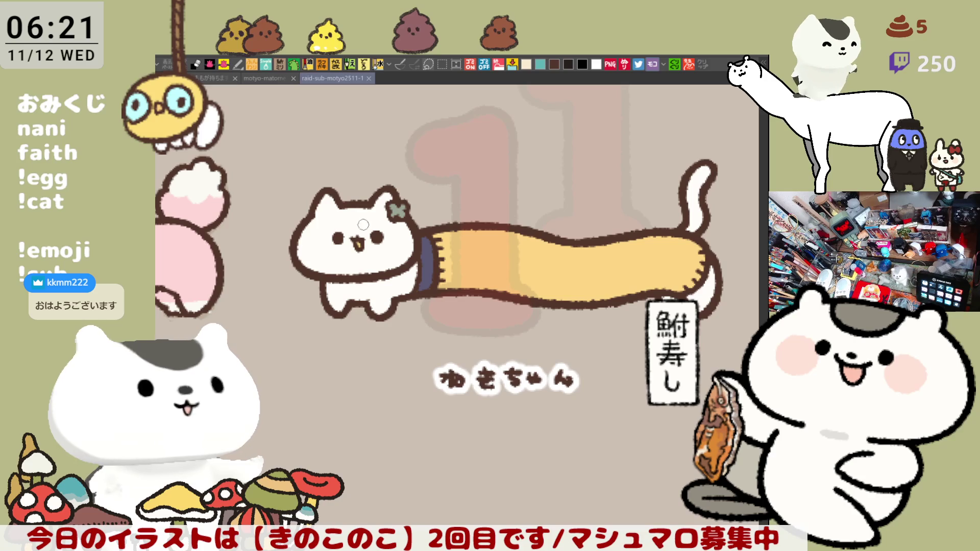
- Paint grey over the scarf cat's forehead, upper-left face and left ear
mouse_move(356, 206)
mouse_down()
mouse_move(379, 232)
mouse_move(405, 237)
mouse_move(394, 229)
mouse_up()
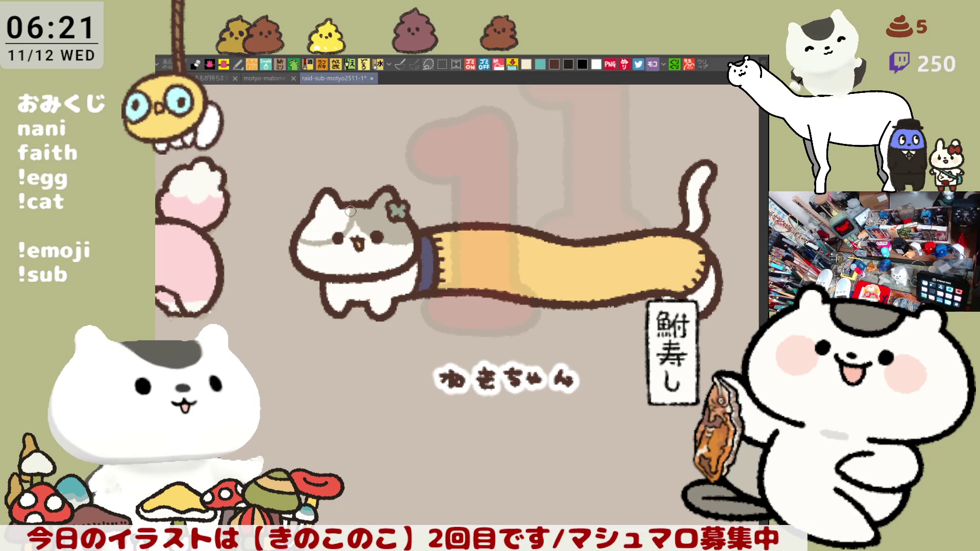
drag(321, 209, 336, 233)
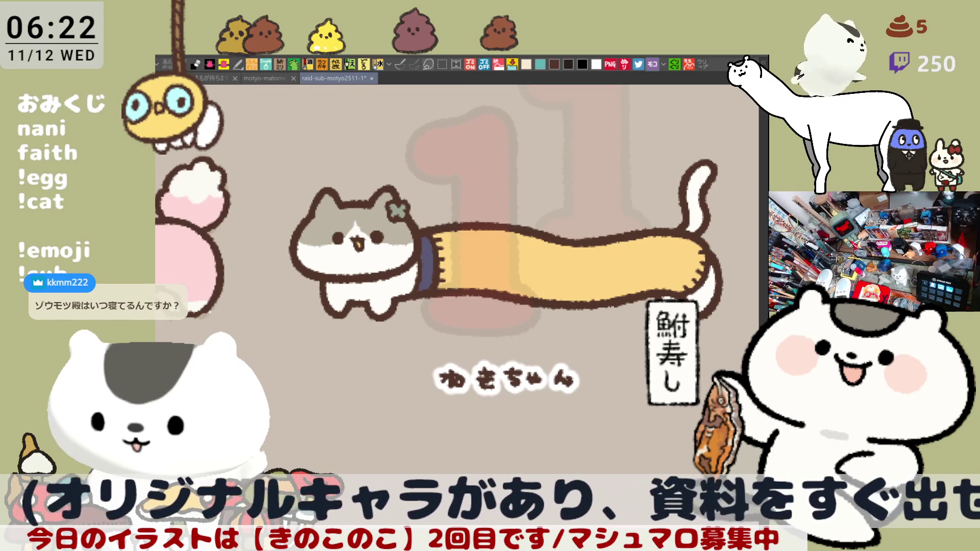
drag(538, 378, 587, 268)
- Brush grey stripes on the scarf cat's tail and a grey patch on its hind body
drag(527, 211, 472, 287)
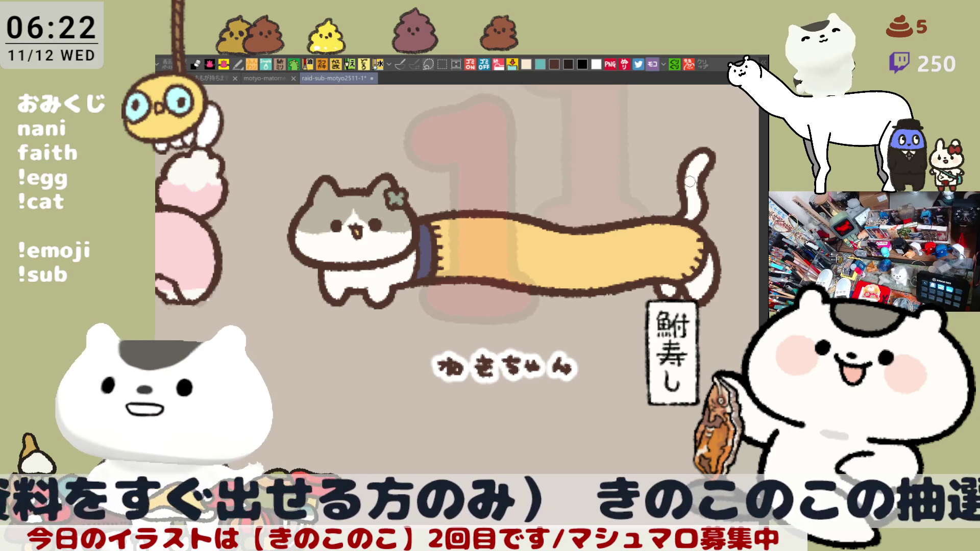
mouse_move(694, 171)
mouse_down()
mouse_move(687, 214)
mouse_move(702, 217)
mouse_up()
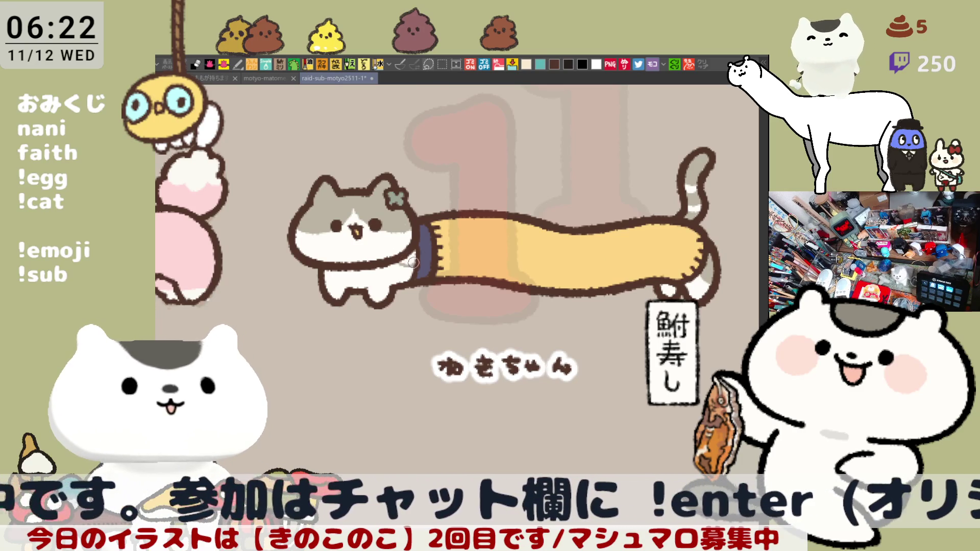
mouse_move(377, 275)
mouse_down()
mouse_move(408, 280)
mouse_move(393, 286)
mouse_up()
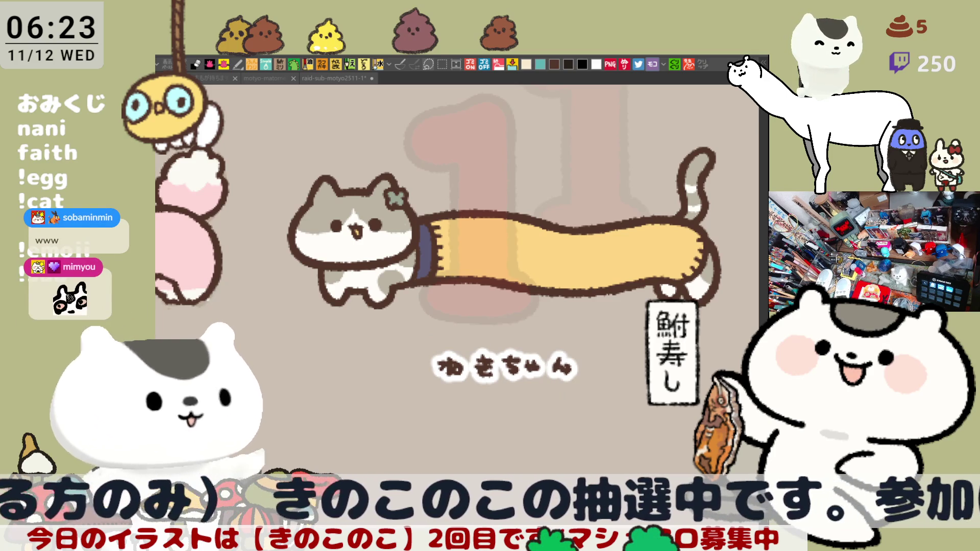
- Repaint the grey patch on the scarf cat's front leg, save the illustration, and zoom out
click(374, 285)
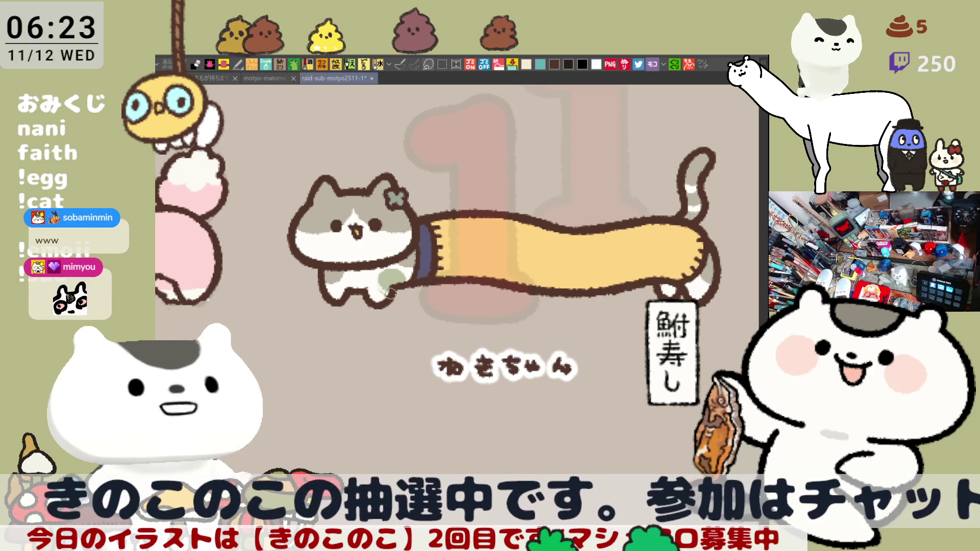
mouse_move(385, 272)
mouse_down()
mouse_move(389, 284)
mouse_move(399, 278)
mouse_up()
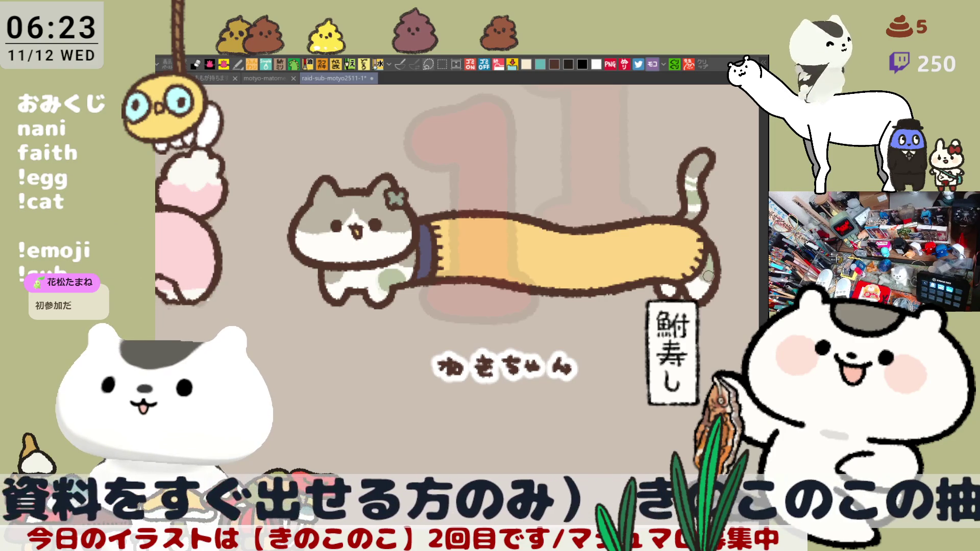
key(ctrl+s)
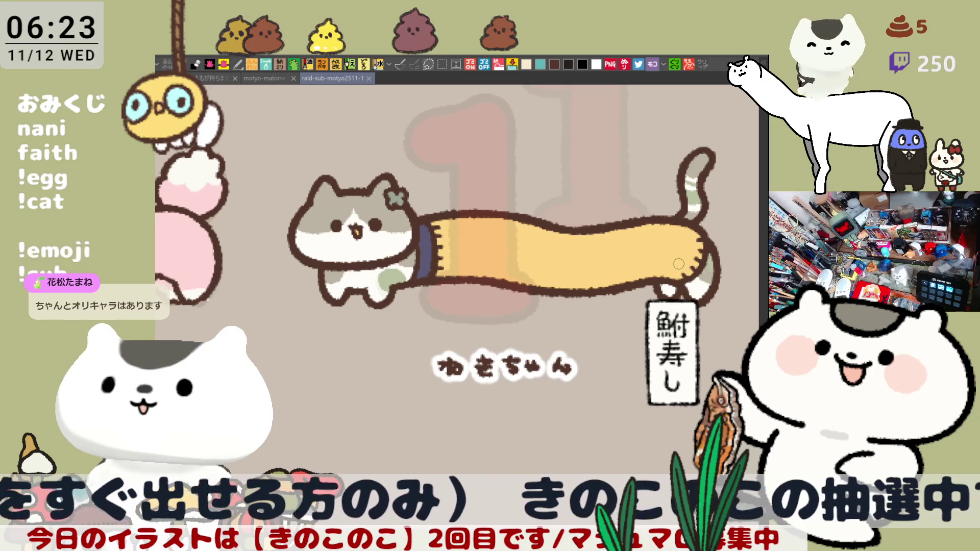
scroll(670, 272, down, 3)
scroll(668, 271, down, 2)
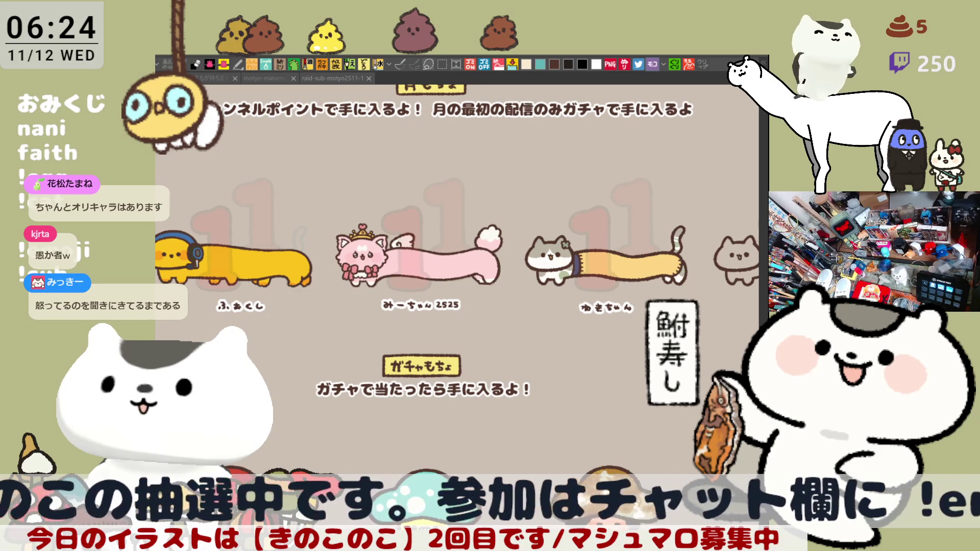
- Erase a gap in the 俺のあぶらげ cat's neck line, then select the cat for a cream fill
drag(616, 314, 421, 350)
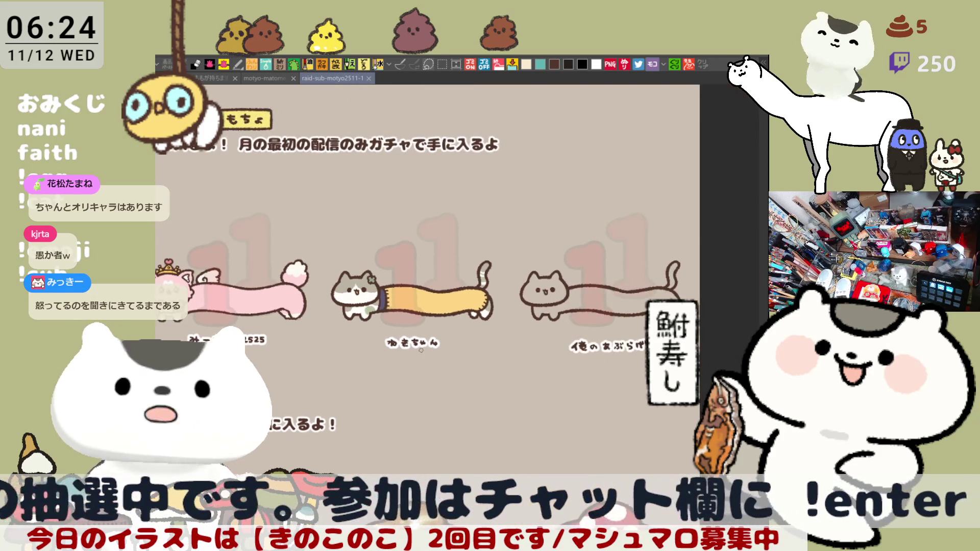
scroll(421, 350, up, 3)
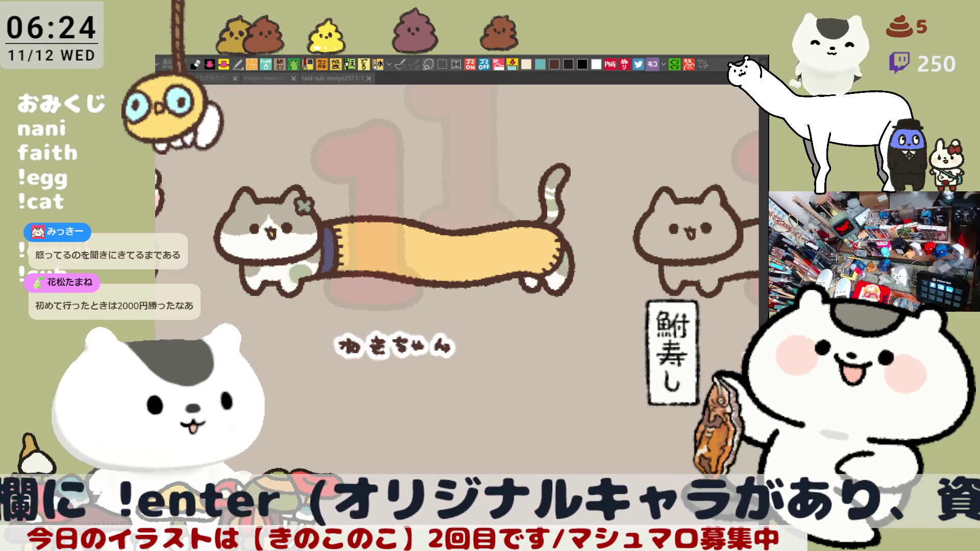
drag(758, 233, 471, 274)
drag(541, 309, 565, 340)
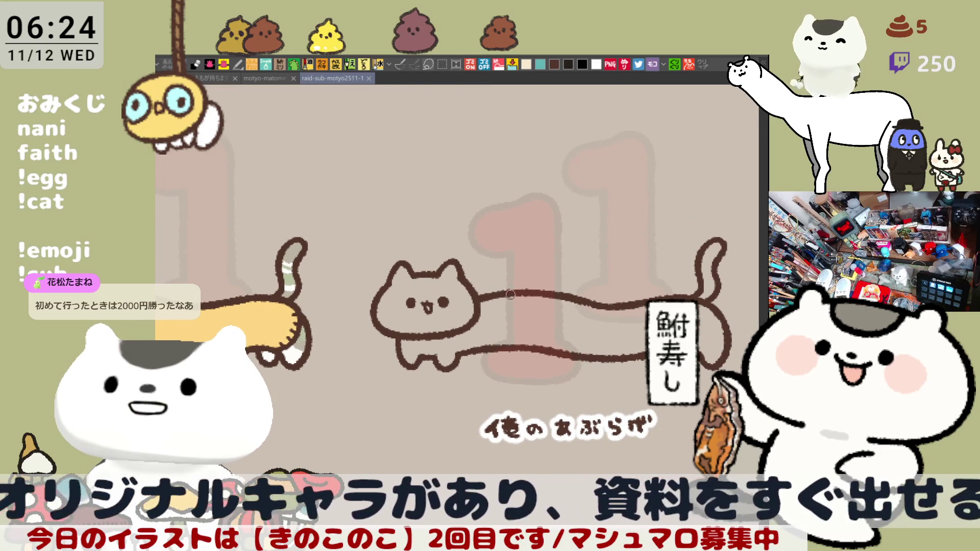
drag(509, 294, 492, 295)
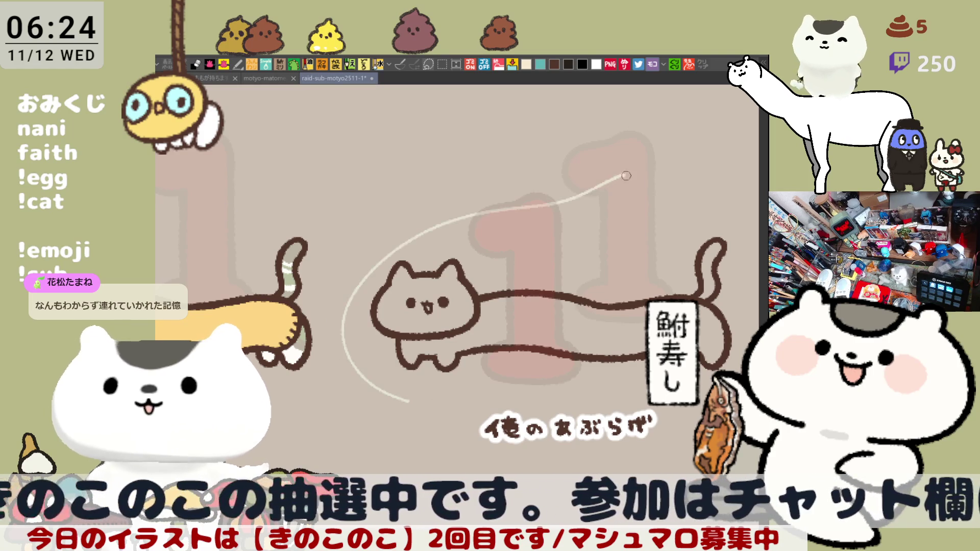
mouse_move(331, 410)
mouse_down()
mouse_move(311, 397)
mouse_move(627, 111)
mouse_move(517, 443)
mouse_move(335, 411)
mouse_up()
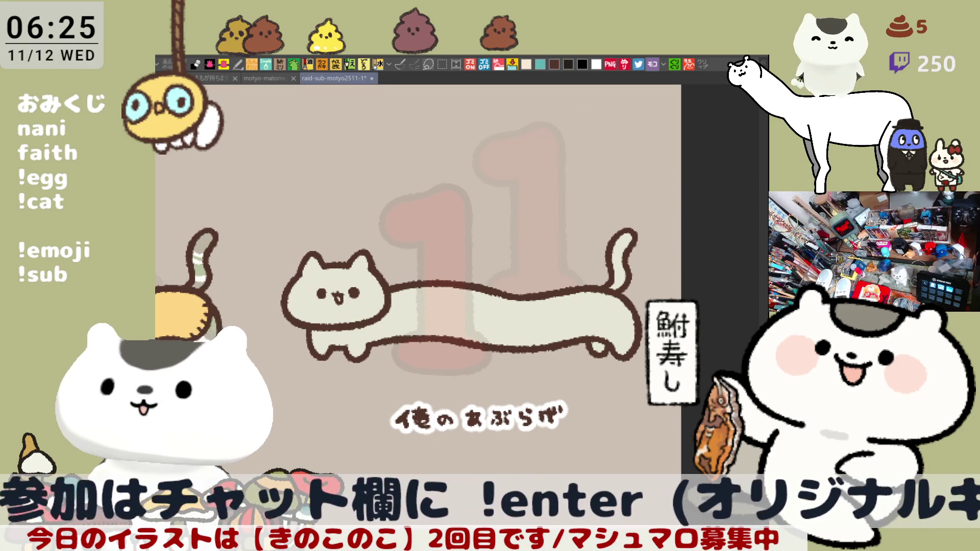
- Redraw the neck line joining the long cat's head to its body
drag(402, 292, 409, 333)
key(ctrl+z)
drag(393, 287, 403, 332)
key(ctrl+z)
drag(390, 284, 404, 334)
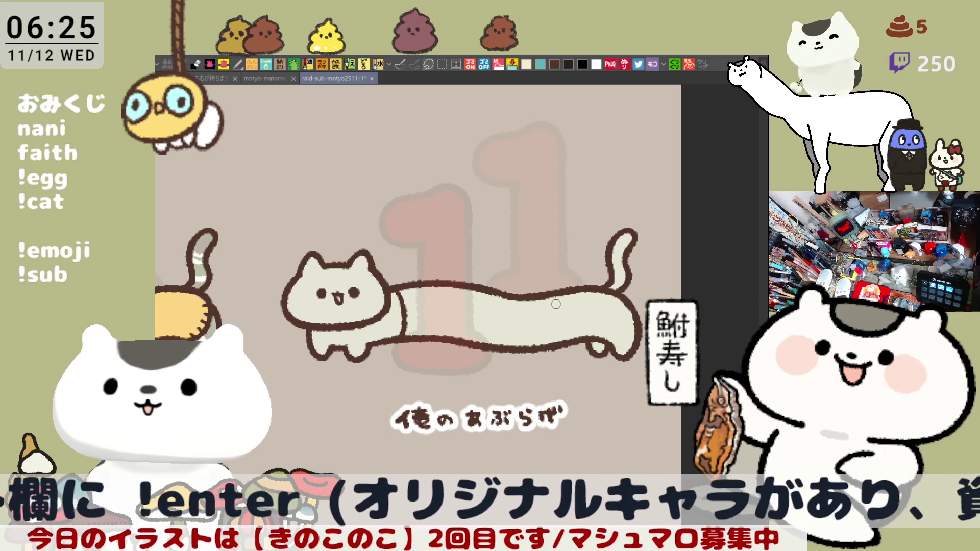
- Try a line at the cat's tail base twice, undoing both attempts
mouse_move(616, 295)
mouse_down()
mouse_move(622, 322)
mouse_move(605, 341)
mouse_up()
key(ctrl+z)
mouse_move(624, 309)
mouse_down()
mouse_move(607, 351)
mouse_move(606, 342)
mouse_up()
key(ctrl+z)
key(ctrl+z)
key(ctrl+z)
key(ctrl+z)
key(ctrl+z)
key(ctrl+z)
key(ctrl+z)
key(ctrl+z)
key(ctrl+z)
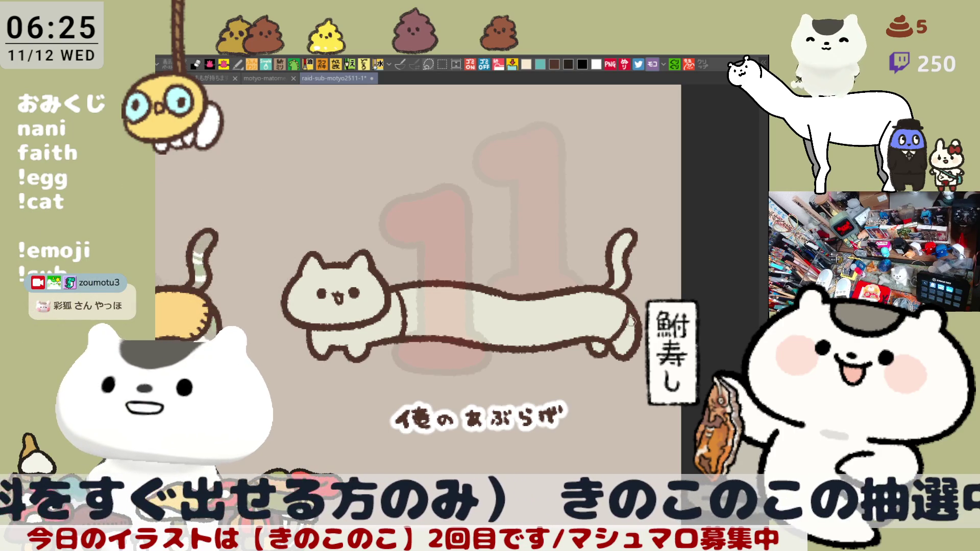
- Mirror the canvas to check the drawing, then fill the body and back leg dark navy
key(h)
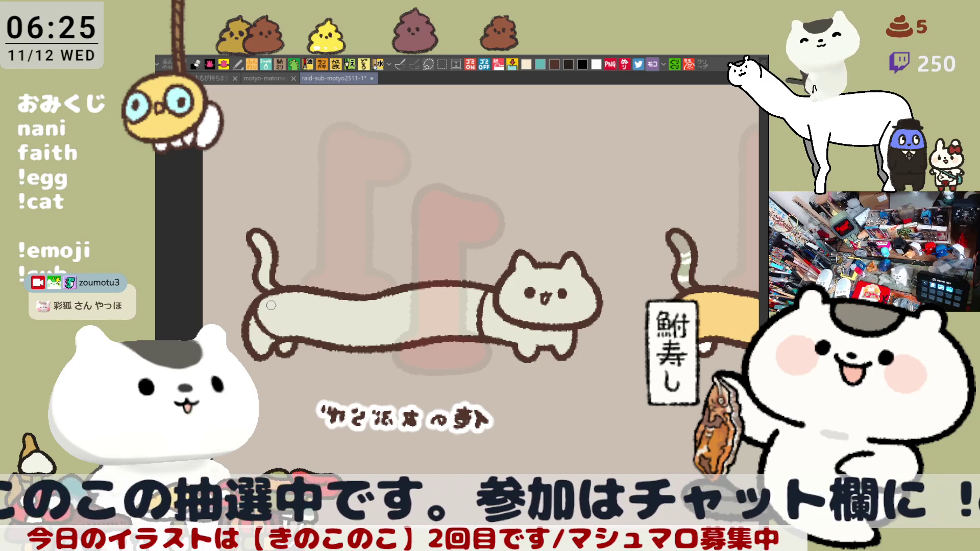
key(h)
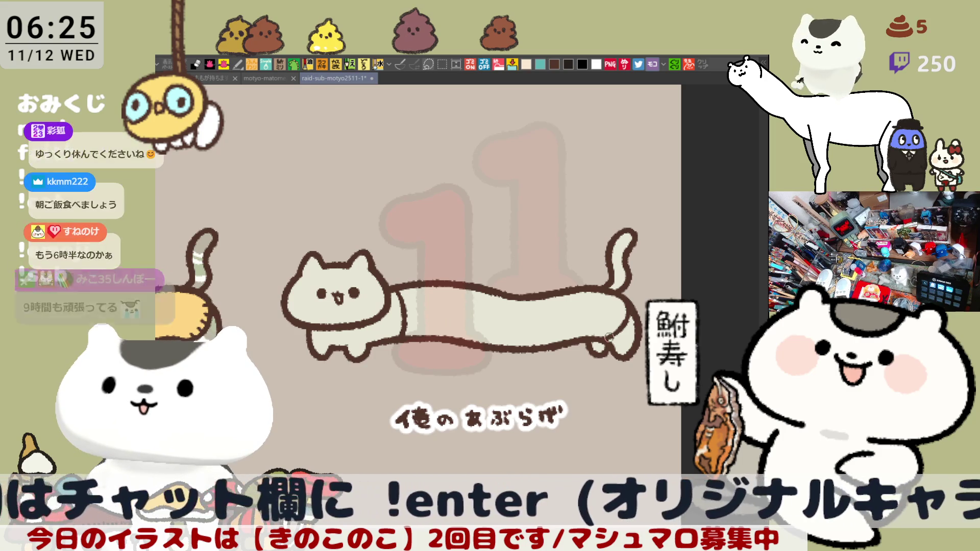
mouse_move(616, 351)
mouse_down()
mouse_move(613, 339)
mouse_move(620, 340)
mouse_up()
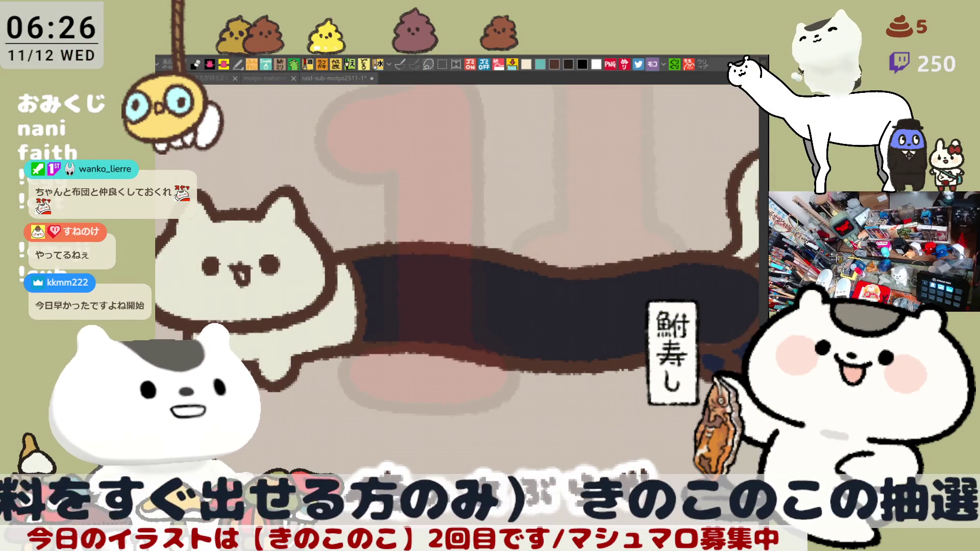
- Fill the long cat's head, neck and tail tan
click(318, 311)
click(332, 323)
mouse_move(580, 305)
mouse_down()
mouse_move(371, 283)
mouse_move(612, 295)
mouse_up()
click(551, 210)
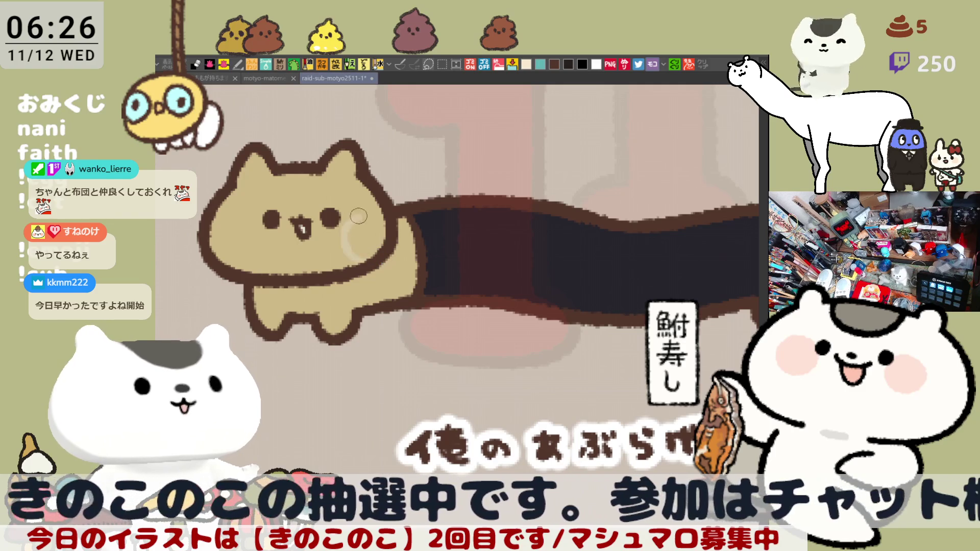
- Paint lighter cream patches on the cat's body, left face and near the right ear
mouse_move(375, 244)
mouse_down()
mouse_move(353, 230)
mouse_move(368, 207)
mouse_move(377, 235)
mouse_up()
mouse_move(208, 222)
mouse_down()
mouse_move(253, 257)
mouse_move(196, 223)
mouse_up()
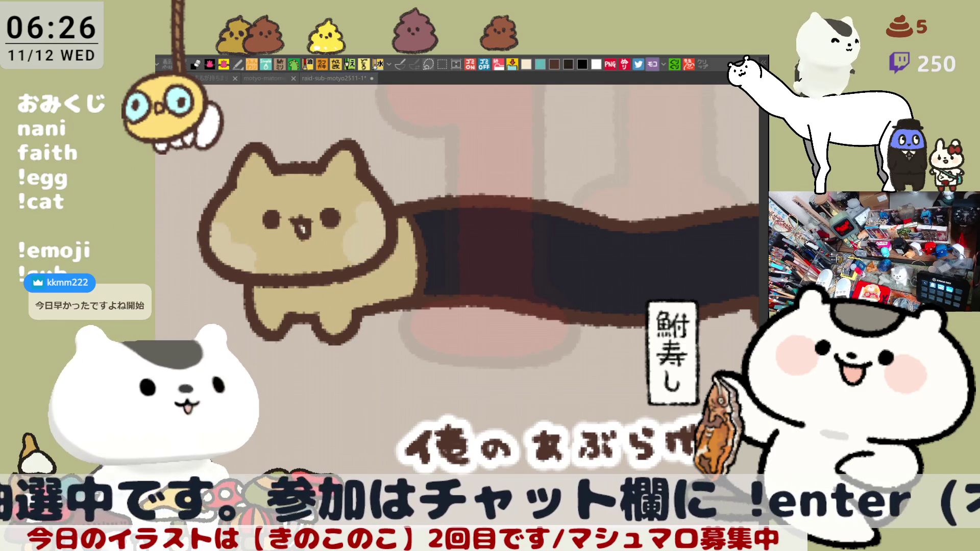
mouse_move(369, 199)
mouse_down()
mouse_move(329, 171)
mouse_move(368, 201)
mouse_up()
- Replace the right-ear stroke with light shading by the left ear, neck and lower body
key(ctrl+z)
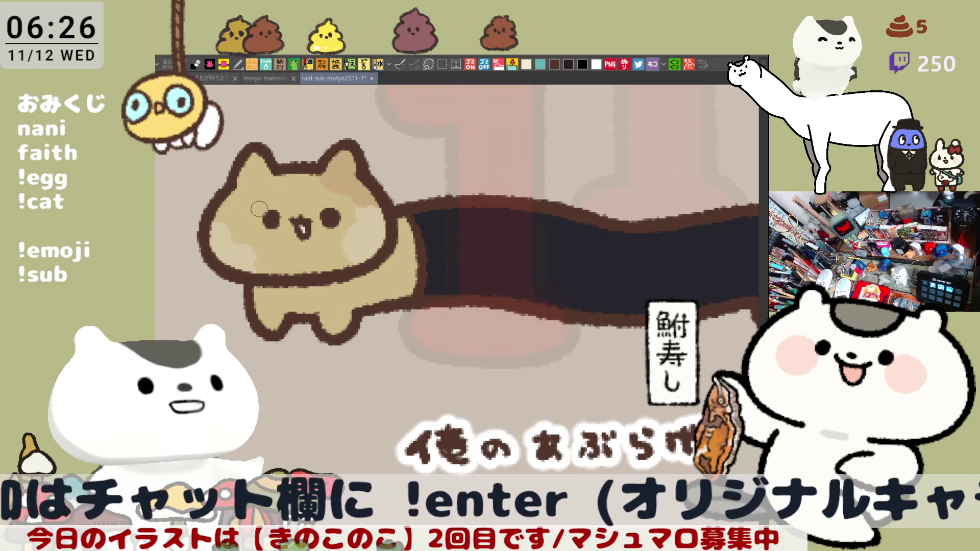
mouse_move(263, 212)
mouse_down()
mouse_move(250, 176)
mouse_move(280, 206)
mouse_move(245, 202)
mouse_move(235, 187)
mouse_move(271, 209)
mouse_move(243, 219)
mouse_move(258, 196)
mouse_up()
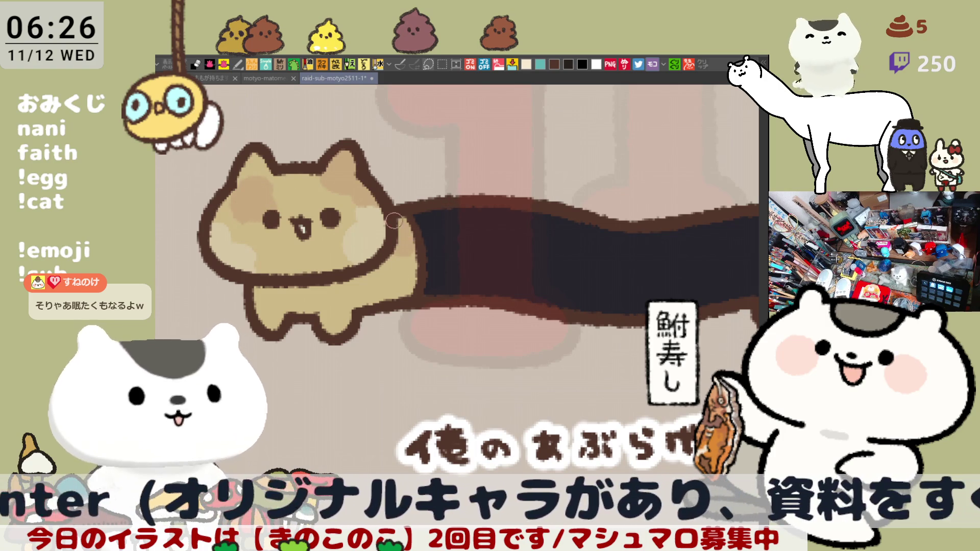
mouse_move(401, 260)
mouse_down()
mouse_move(384, 273)
mouse_move(423, 276)
mouse_up()
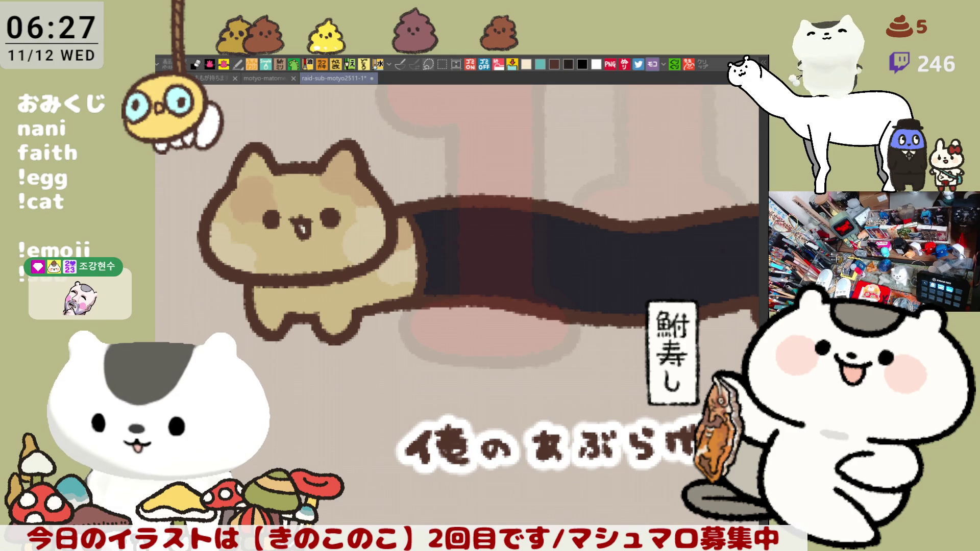
scroll(569, 383, up, 3)
mouse_move(389, 304)
mouse_down()
mouse_move(411, 314)
mouse_move(383, 382)
mouse_move(370, 359)
mouse_move(401, 361)
mouse_move(380, 372)
mouse_move(411, 359)
mouse_move(373, 352)
mouse_move(395, 378)
mouse_move(436, 294)
mouse_up()
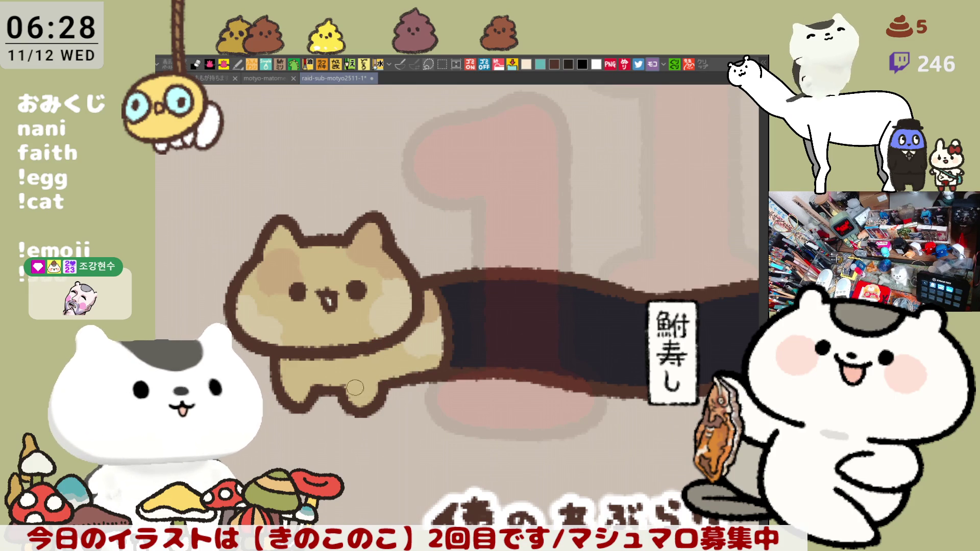
- Add darker tan shading to the calico cat's lower body and legs
drag(360, 385, 378, 376)
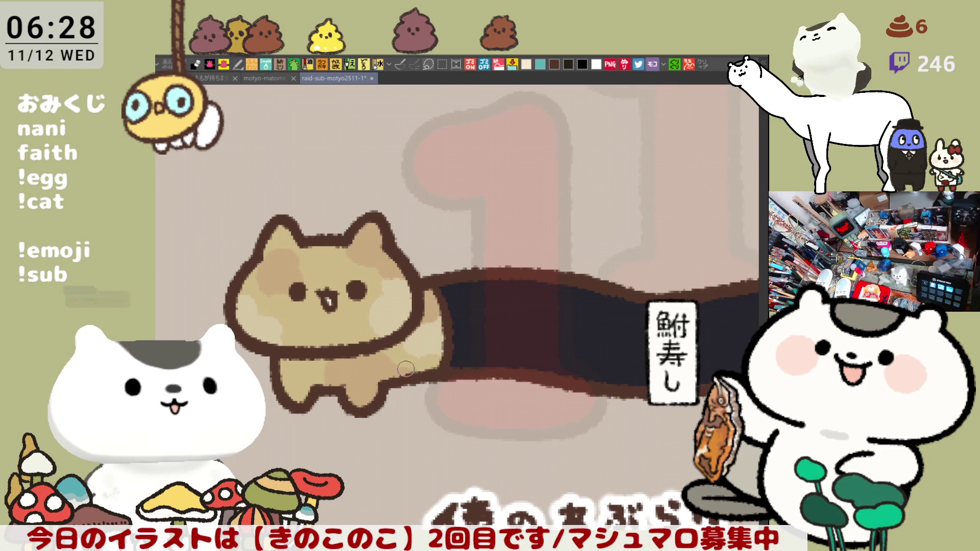
drag(432, 347, 403, 324)
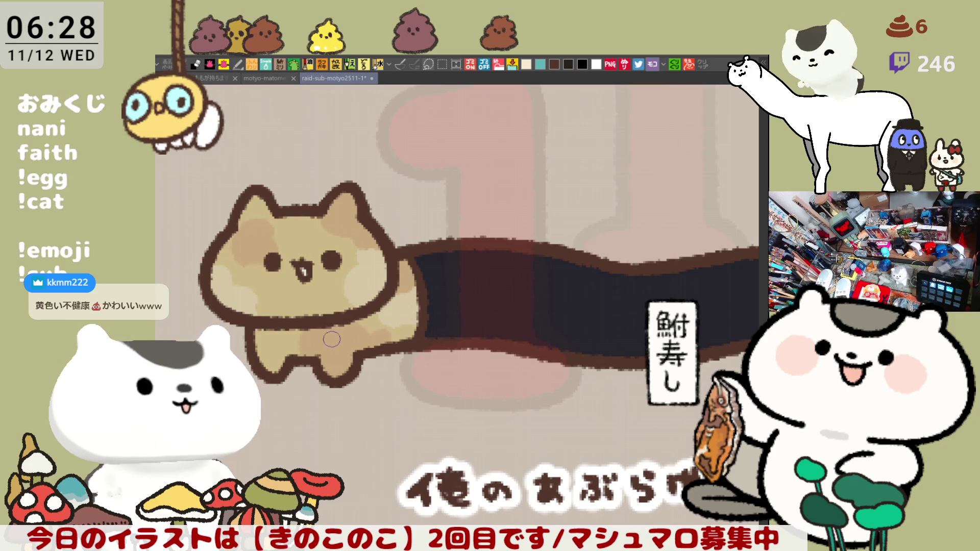
mouse_move(313, 349)
mouse_down()
mouse_move(357, 352)
mouse_move(332, 358)
mouse_move(306, 332)
mouse_up()
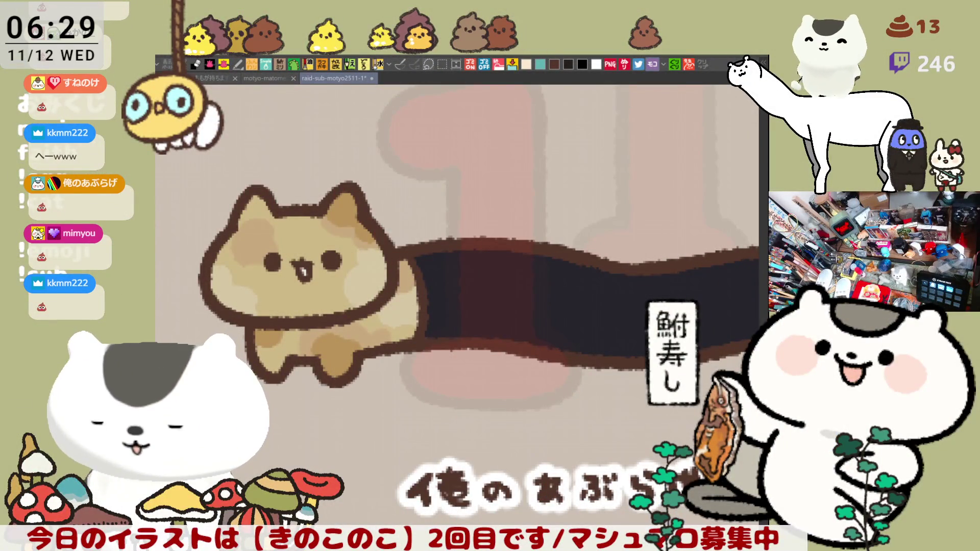
- Pan around the calico cat's back and legs, then zoom out to review the mottling
drag(399, 279, 349, 238)
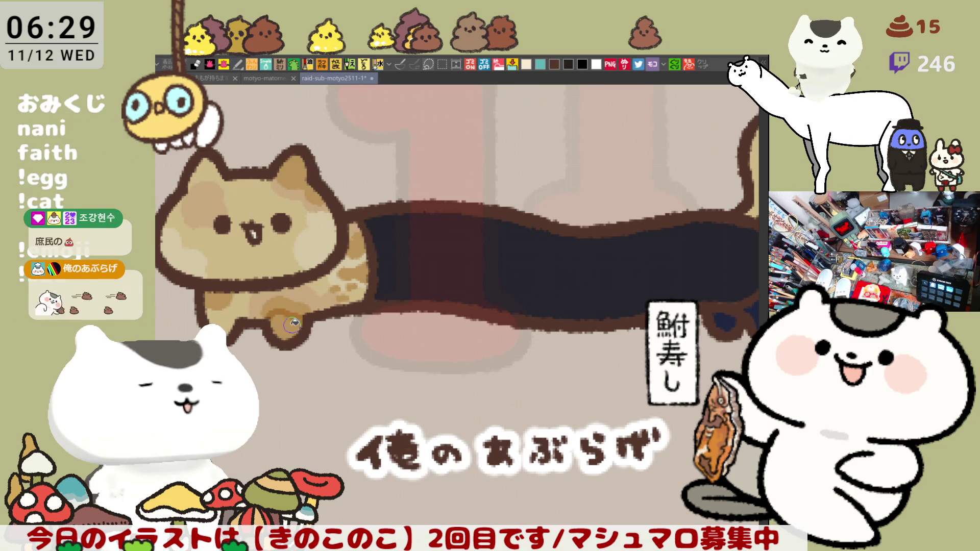
drag(286, 319, 350, 332)
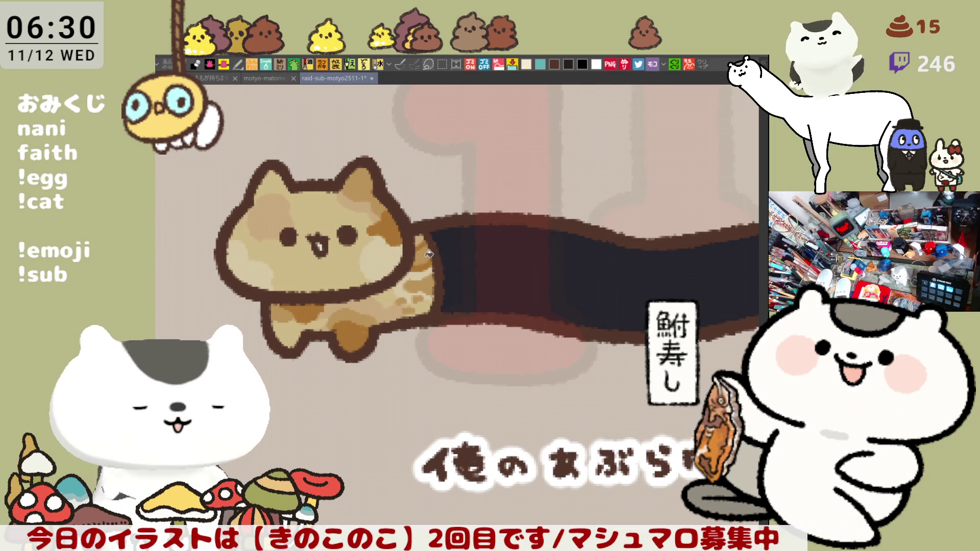
scroll(508, 271, down, 1)
scroll(508, 272, down, 2)
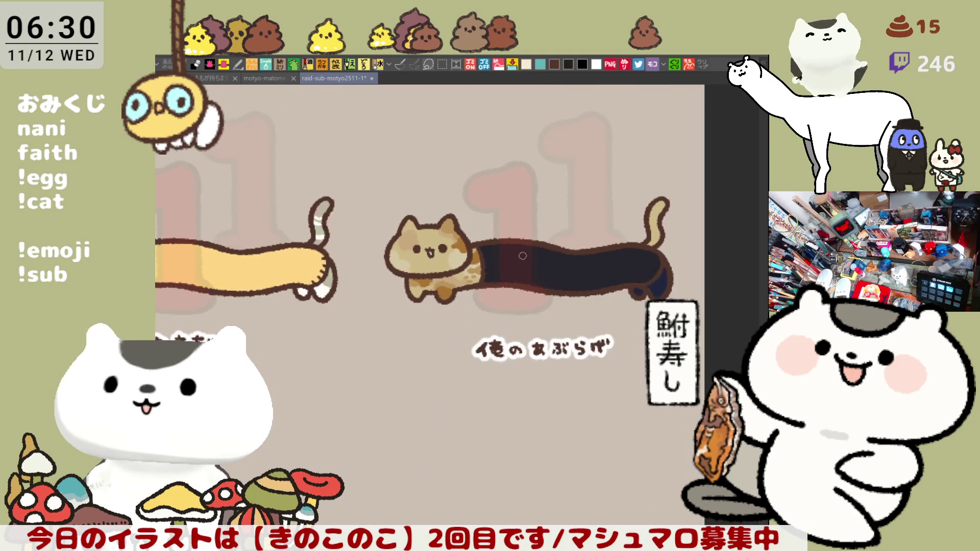
- Paint a larger curved light highlight on the long brown cat's cheek
scroll(563, 254, up, 4)
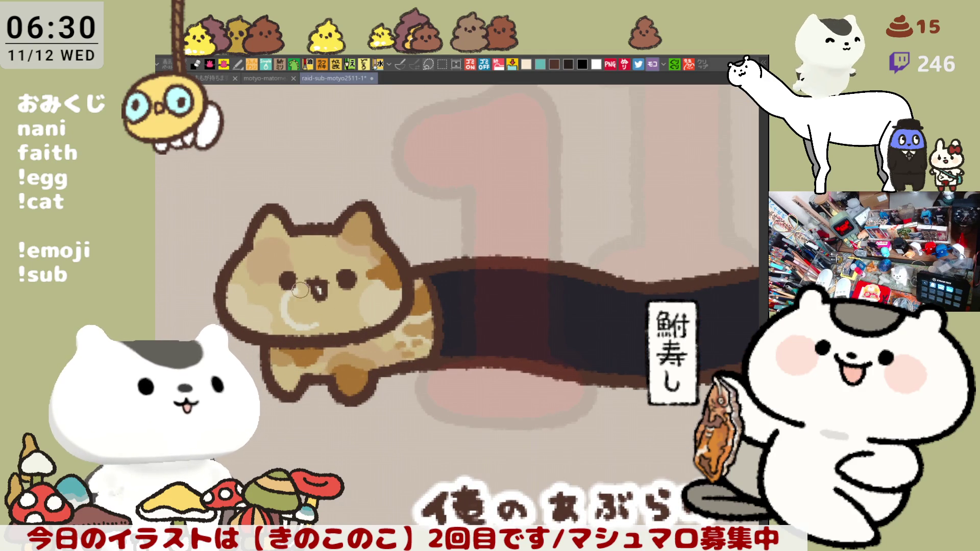
drag(300, 332, 303, 294)
key(ctrl+z)
drag(295, 331, 306, 287)
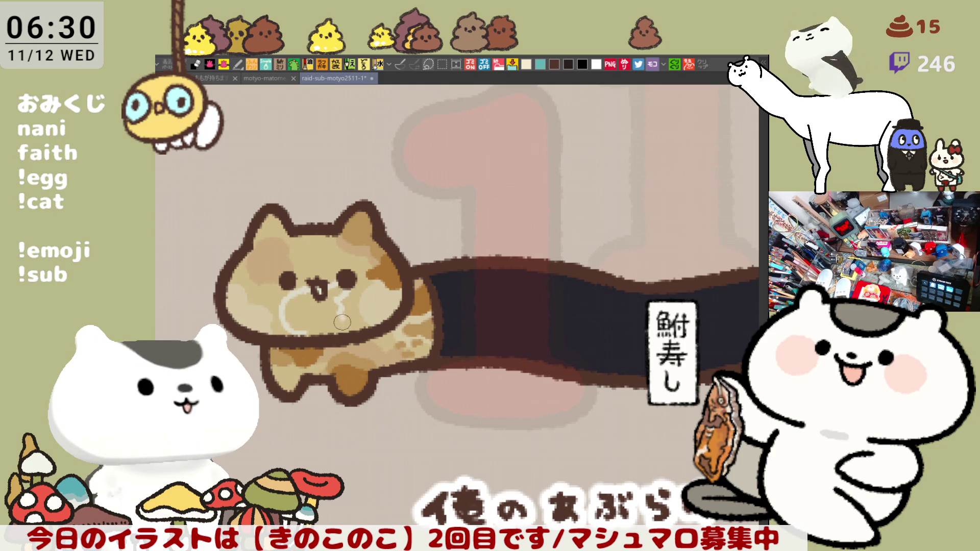
mouse_move(391, 283)
mouse_down()
mouse_move(333, 293)
mouse_move(376, 260)
mouse_move(338, 268)
mouse_up()
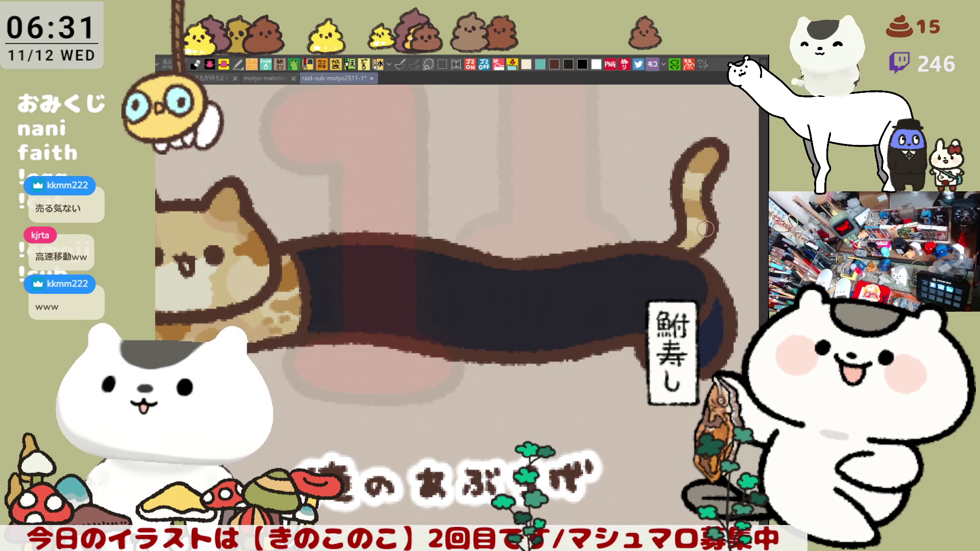
mouse_move(657, 291)
mouse_down()
mouse_move(616, 334)
mouse_move(567, 310)
mouse_up()
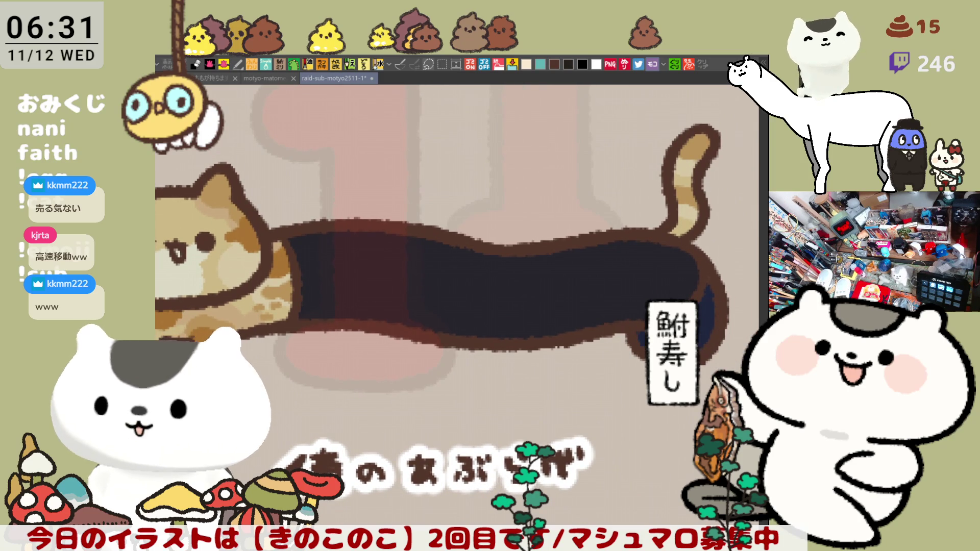
drag(724, 171, 637, 192)
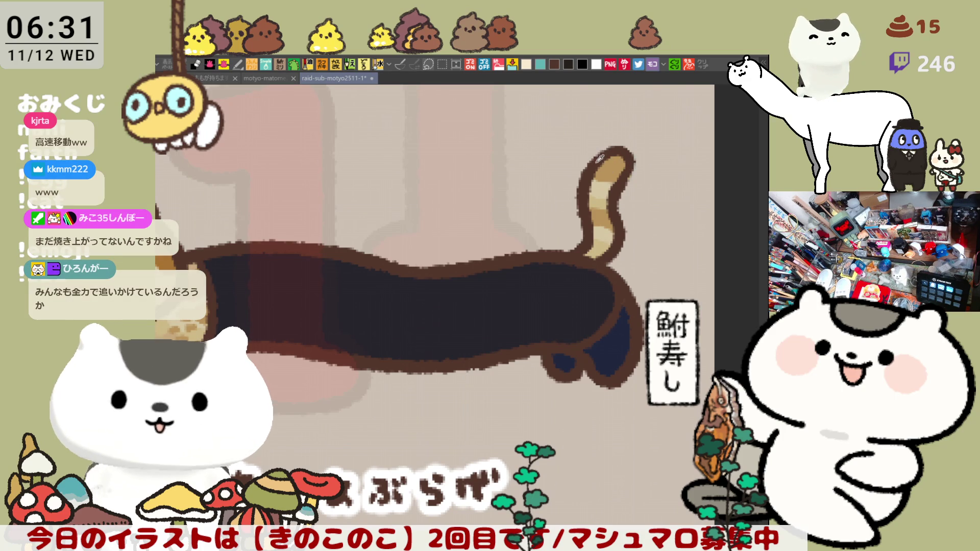
mouse_move(593, 246)
mouse_down()
mouse_move(617, 284)
mouse_move(634, 264)
mouse_move(644, 376)
mouse_up()
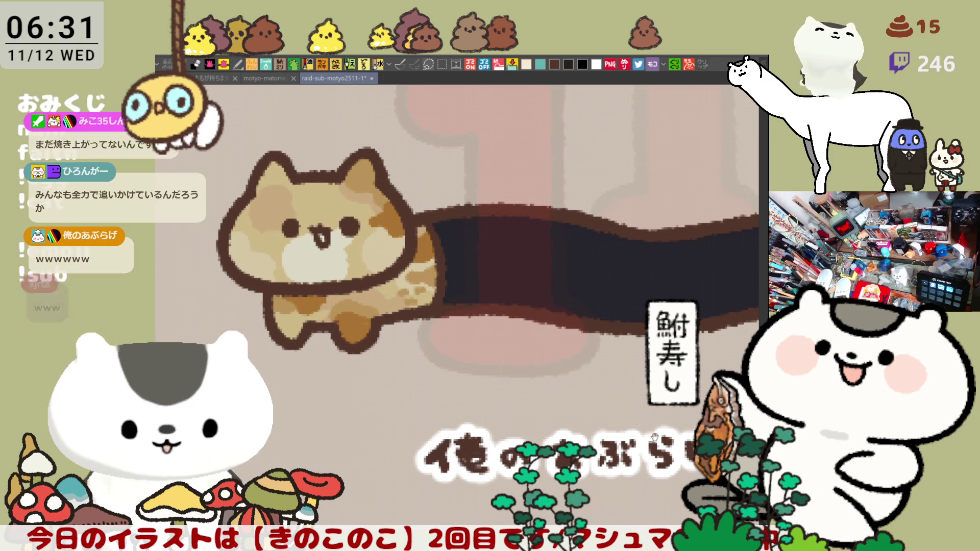
drag(708, 391, 628, 386)
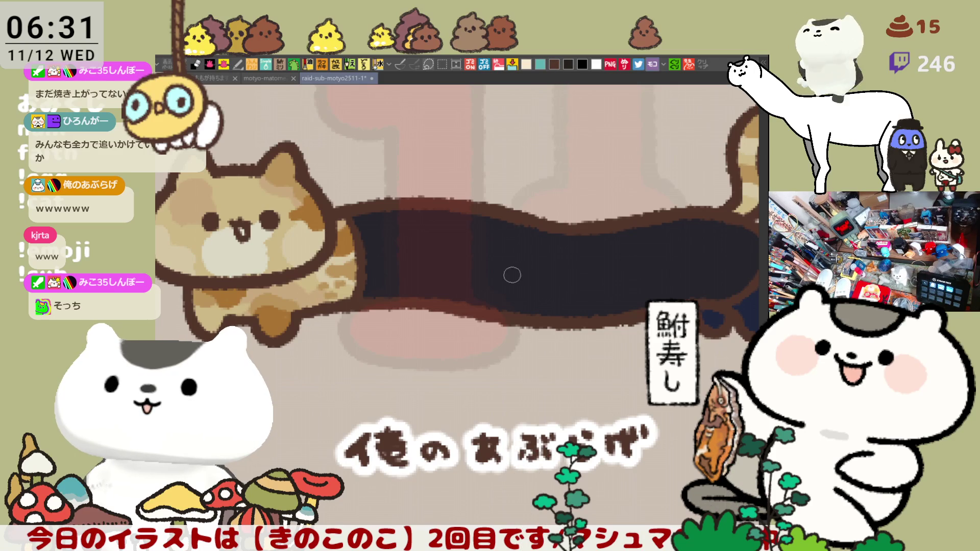
drag(491, 280, 525, 254)
- Retry the arch of a letter A on the cat's dark body several times
key(ctrl+z)
mouse_move(499, 287)
mouse_down()
mouse_move(525, 247)
mouse_move(539, 298)
mouse_up()
key(ctrl+z)
mouse_move(486, 284)
mouse_down()
mouse_move(525, 286)
mouse_move(527, 265)
mouse_move(535, 297)
mouse_up()
key(ctrl+z)
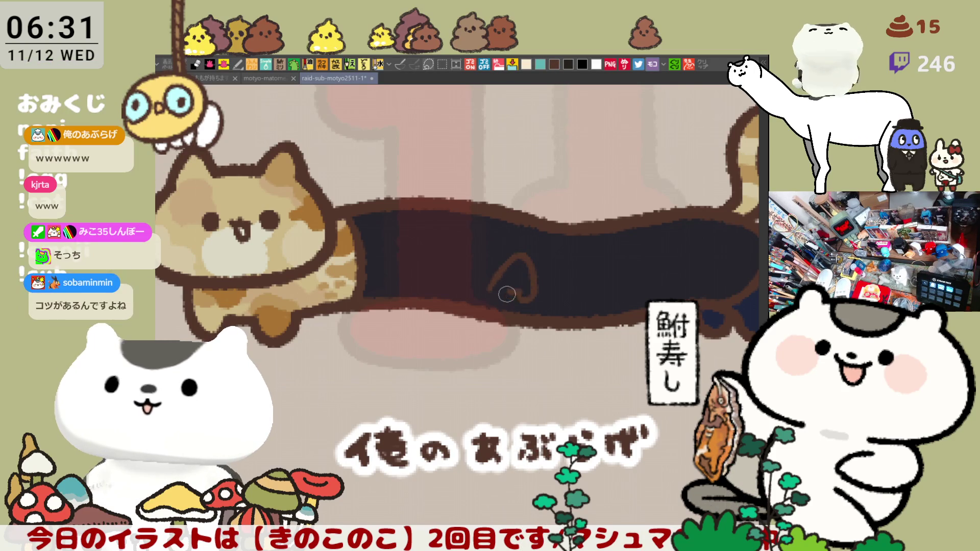
key(ctrl+z)
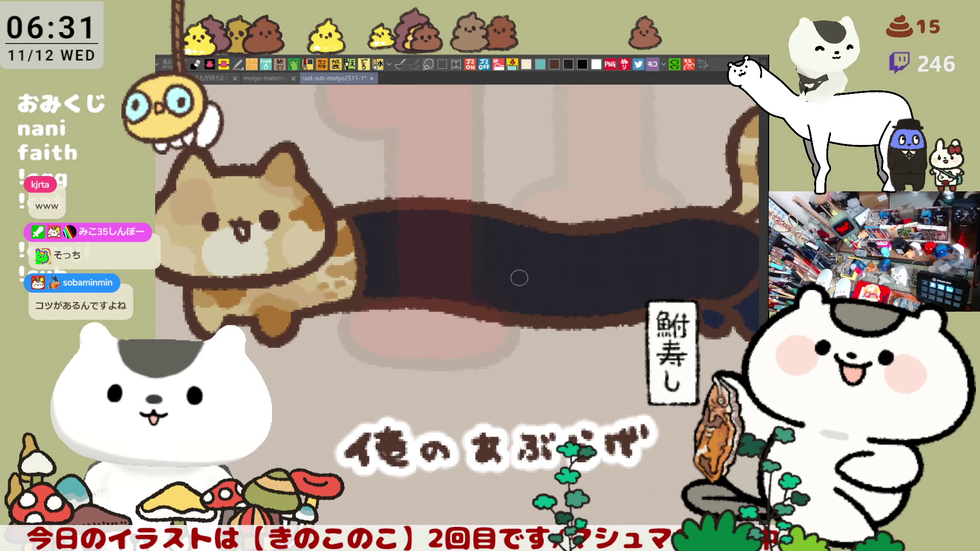
mouse_move(492, 284)
mouse_down()
mouse_move(537, 304)
mouse_move(496, 299)
mouse_move(533, 267)
mouse_up()
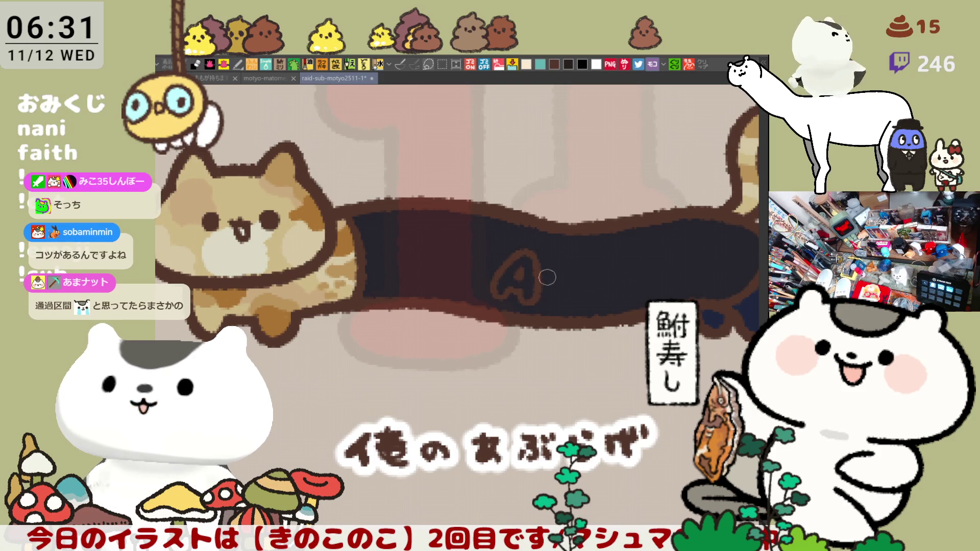
- Attempt a letter B beside it, undo both letters, and redraw the A's arch
drag(536, 268, 549, 299)
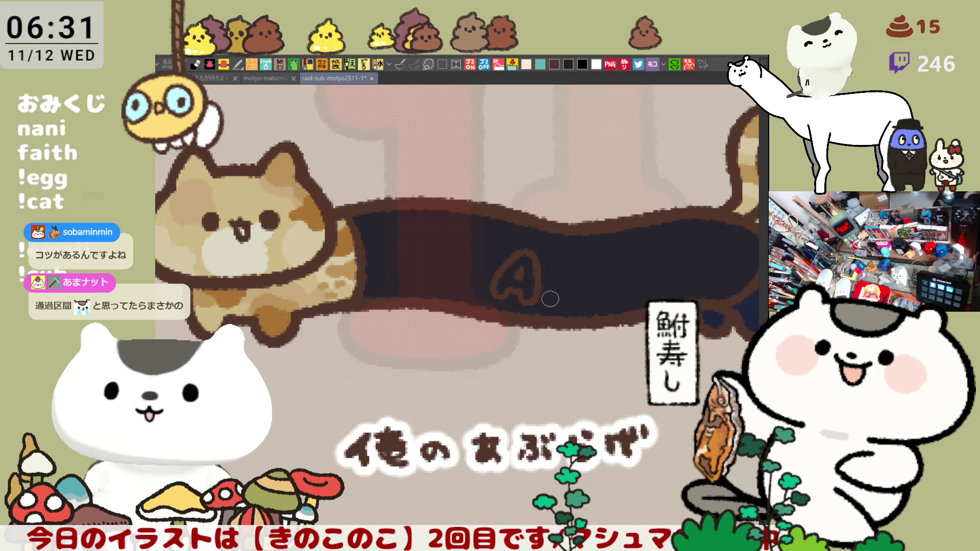
mouse_move(587, 255)
mouse_down()
mouse_move(564, 281)
mouse_move(576, 301)
mouse_move(571, 255)
mouse_move(587, 290)
mouse_move(551, 295)
mouse_up()
key(ctrl+z)
key(ctrl+z)
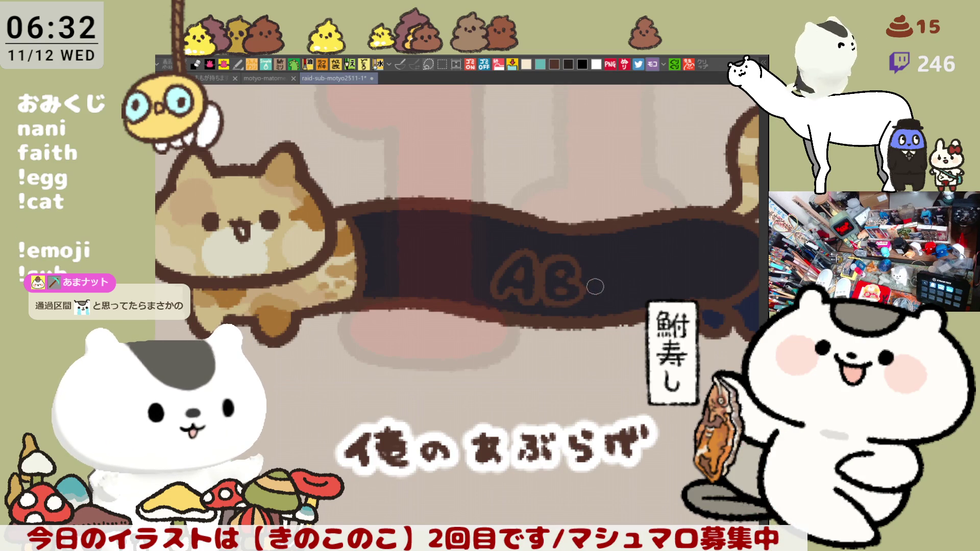
key(ctrl+z)
key(ctrl+z)
key(ctrl+z)
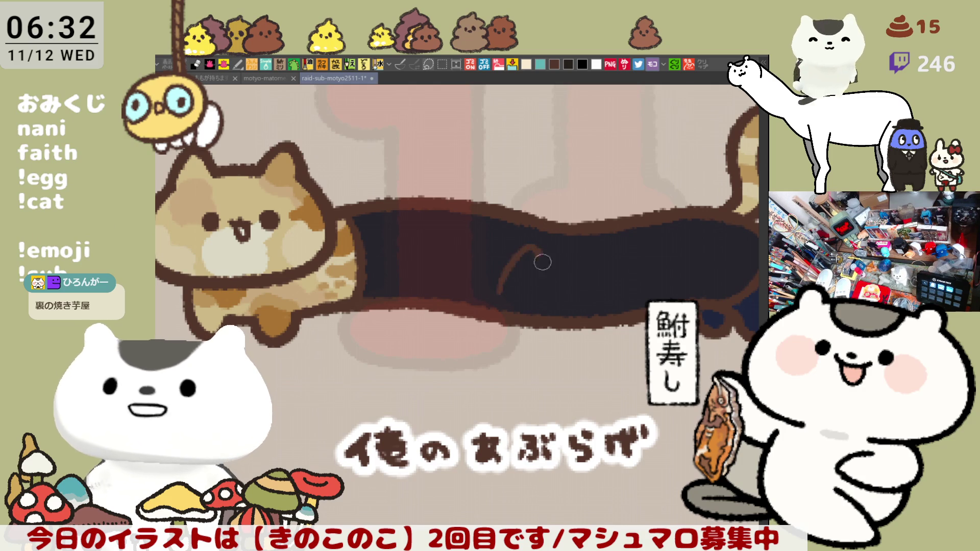
mouse_move(504, 293)
mouse_down()
mouse_move(536, 250)
mouse_move(553, 292)
mouse_up()
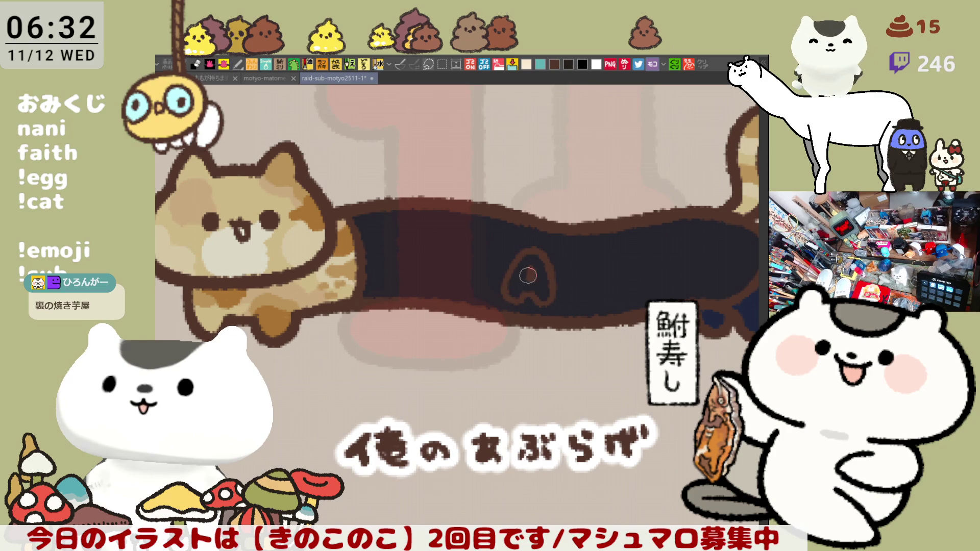
- Outline the A and first B of ABBA in brown across the cat's navy body
mouse_move(581, 254)
mouse_down()
mouse_move(573, 277)
mouse_move(480, 210)
mouse_move(490, 253)
mouse_move(472, 232)
mouse_move(489, 261)
mouse_move(470, 283)
mouse_up()
key(ctrl+z)
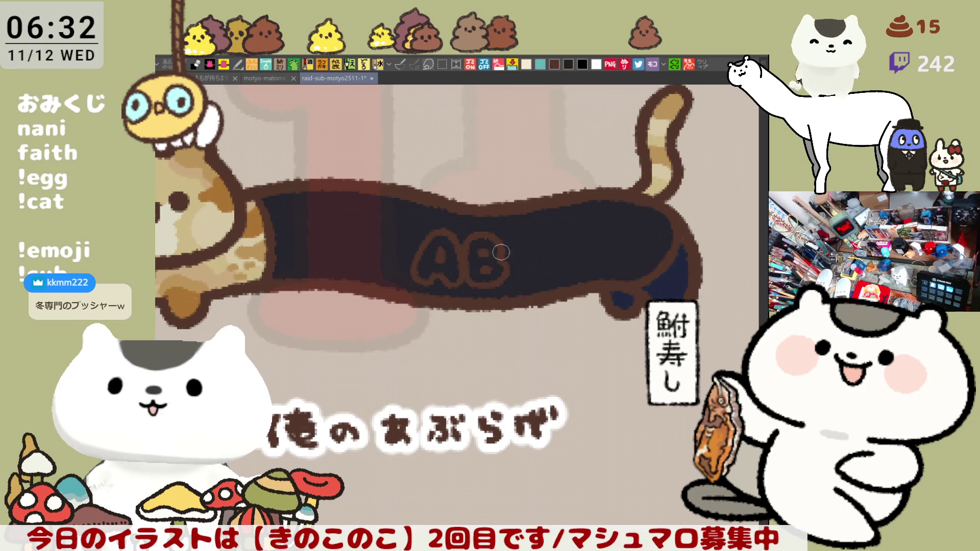
drag(556, 271, 485, 278)
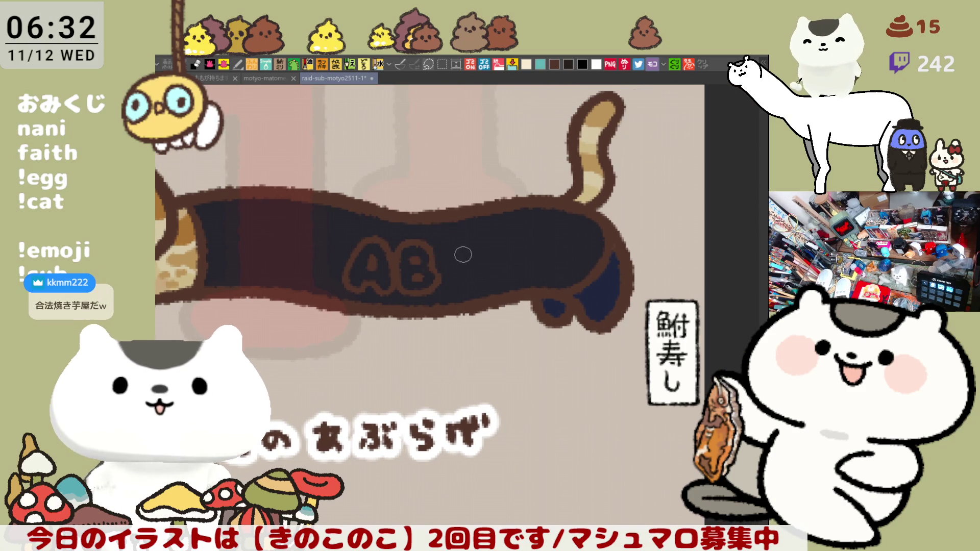
mouse_move(436, 253)
mouse_down()
mouse_move(472, 253)
mouse_move(463, 263)
mouse_up()
key(ctrl+z)
key(ctrl+z)
key(ctrl+z)
key(ctrl+z)
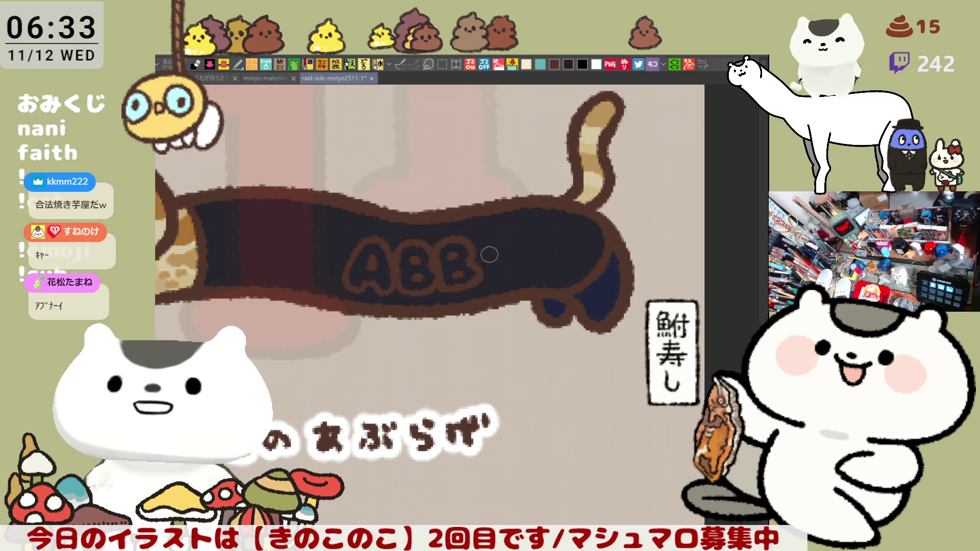
- Outline the second B and final A, then fill the first A with peach
mouse_move(493, 235)
mouse_down()
mouse_move(485, 275)
mouse_move(490, 236)
mouse_move(515, 276)
mouse_move(521, 253)
mouse_move(523, 272)
mouse_up()
key(ctrl+z)
key(ctrl+z)
key(ctrl+z)
key(ctrl+z)
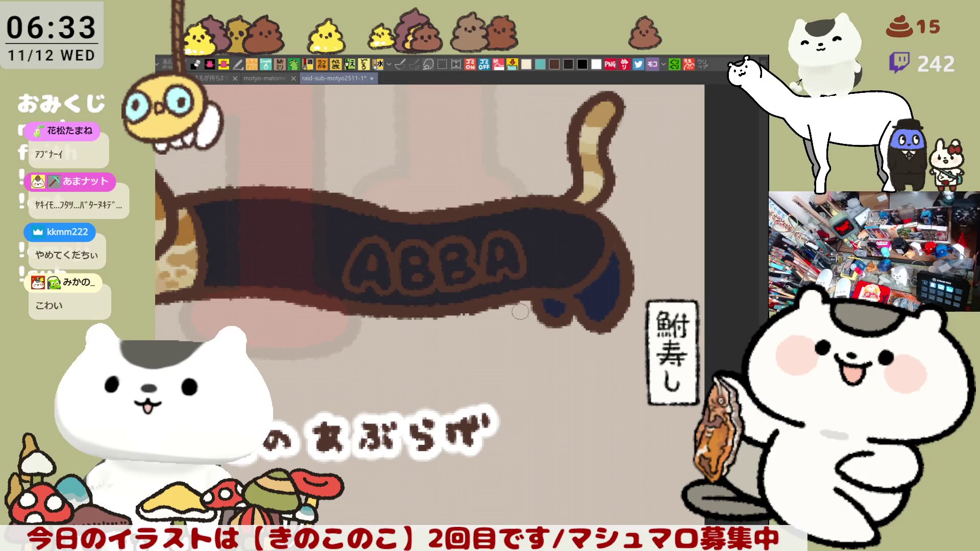
scroll(485, 252, down, 1)
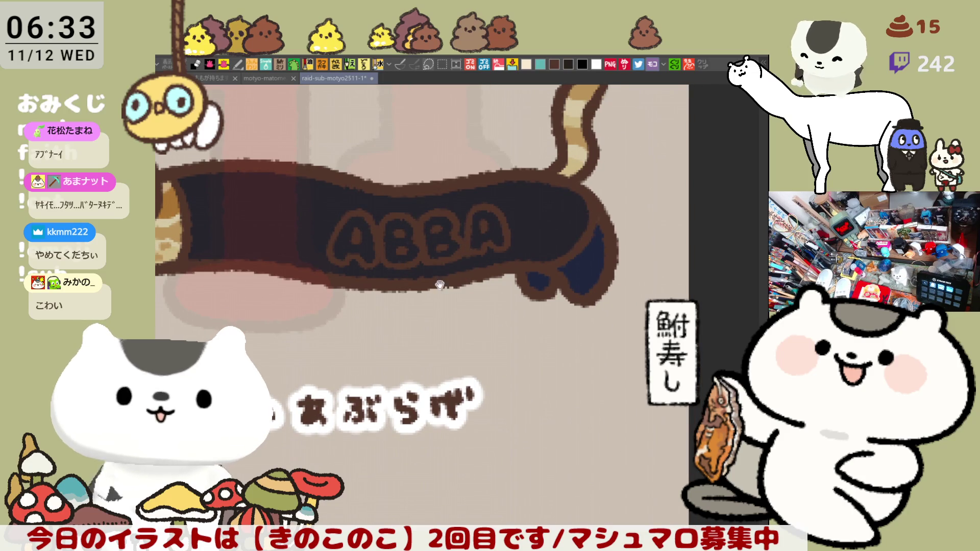
scroll(449, 280, up, 1)
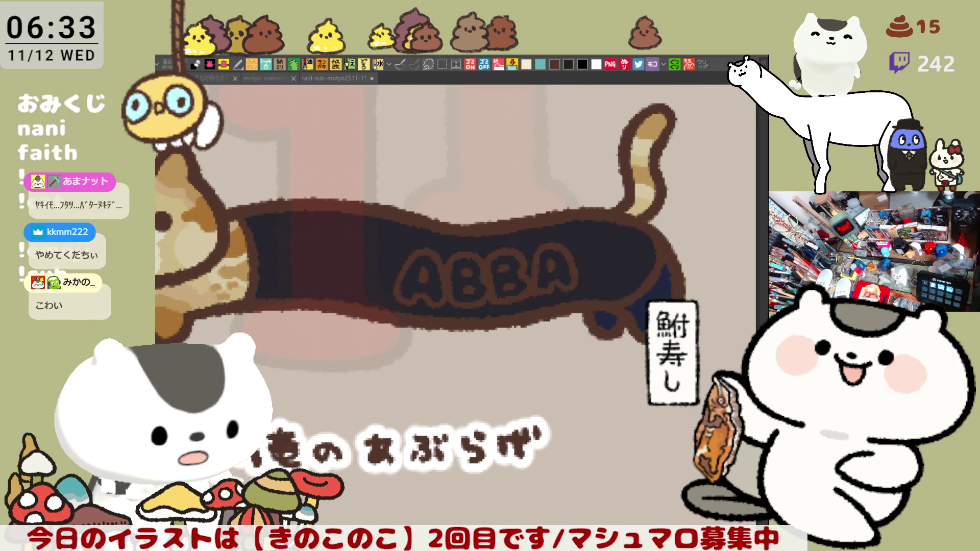
click(436, 285)
- Fill the A, B, B and A letters on the cat's body with peach
click(477, 276)
key(ctrl+z)
key(ctrl+z)
click(414, 274)
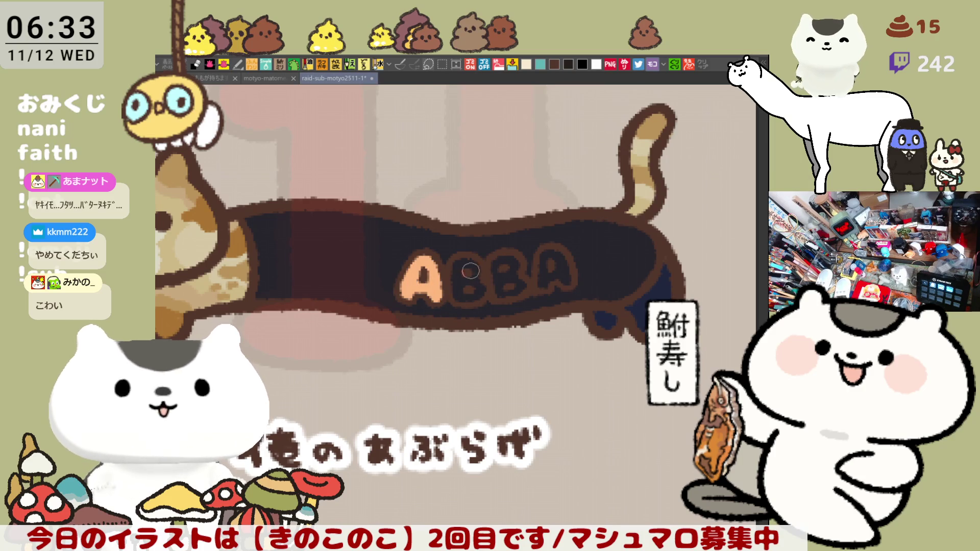
click(472, 271)
click(521, 264)
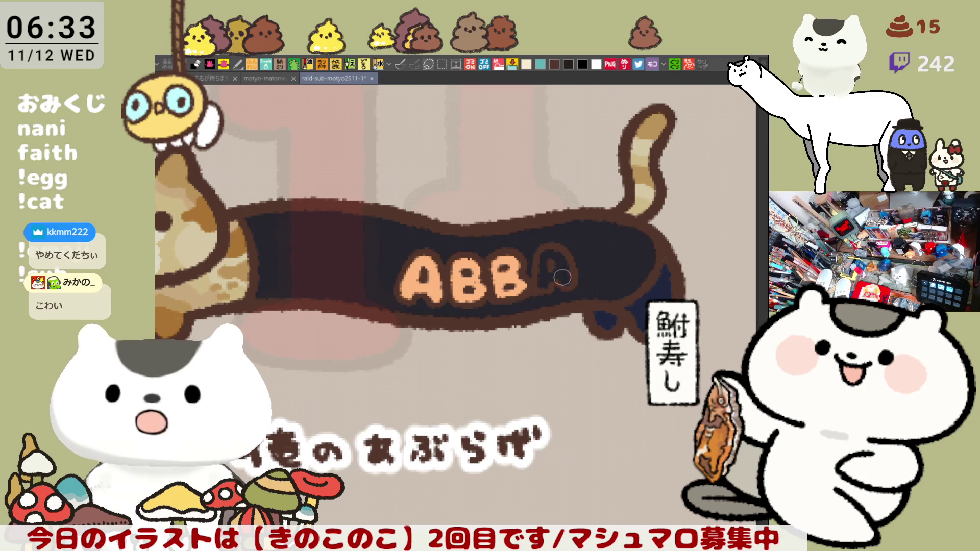
click(558, 276)
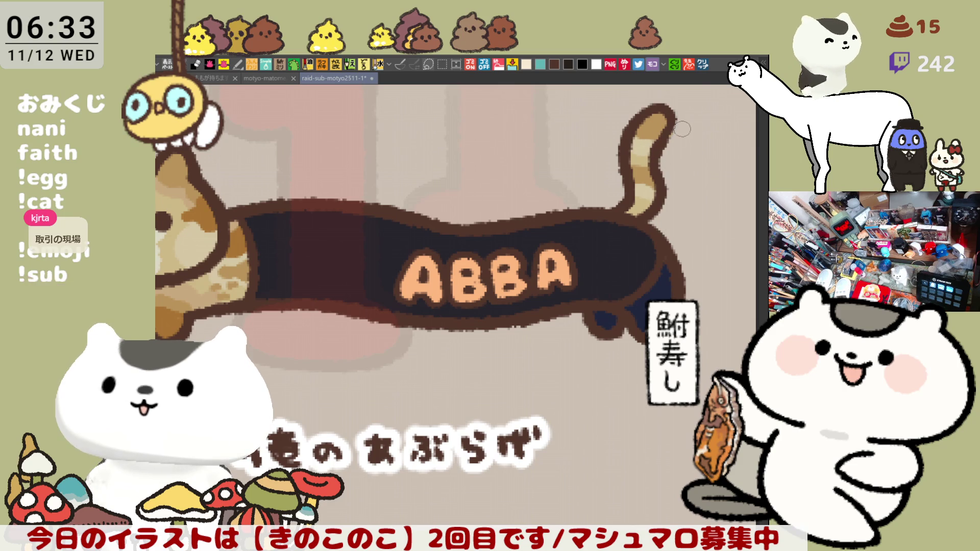
click(703, 63)
scroll(564, 347, up, 4)
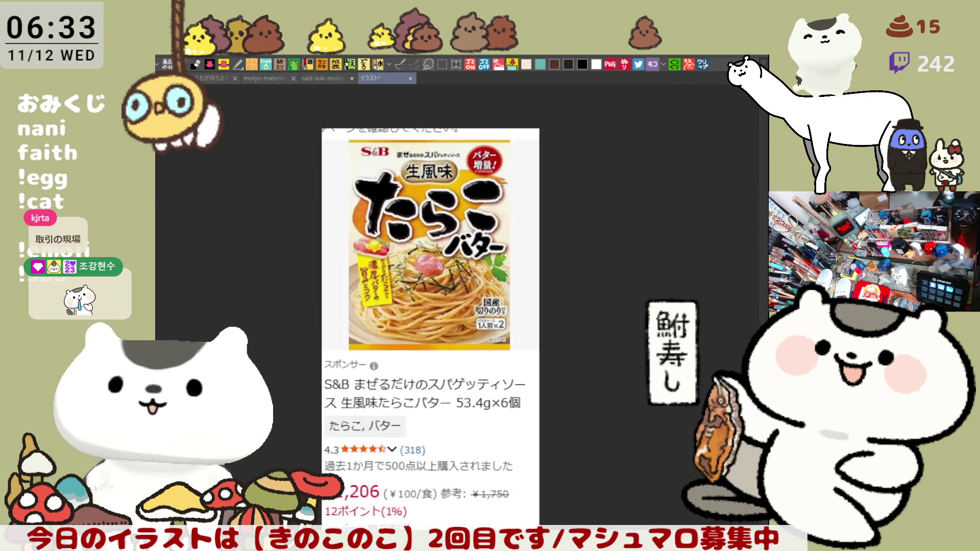
scroll(540, 334, up, 1)
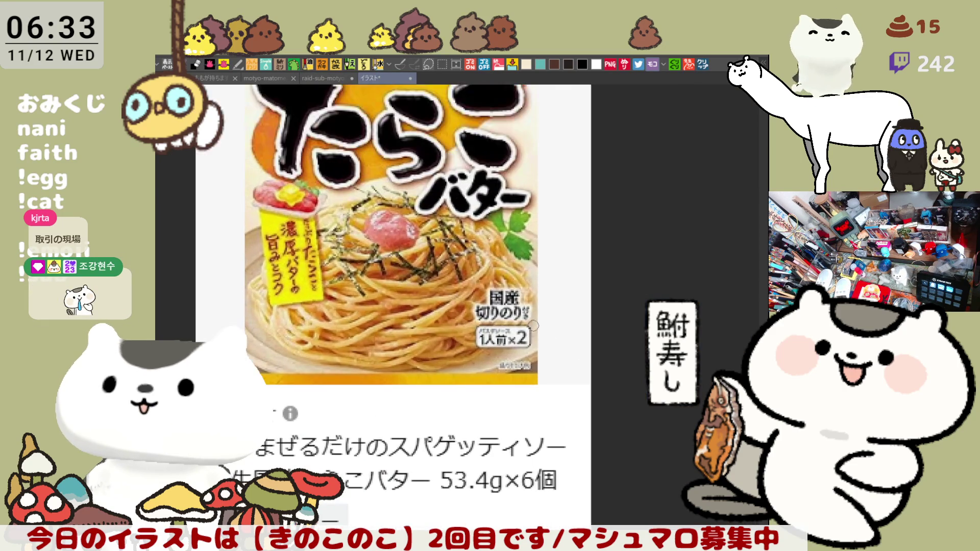
scroll(479, 286, down, 1)
scroll(465, 304, down, 1)
scroll(457, 276, down, 2)
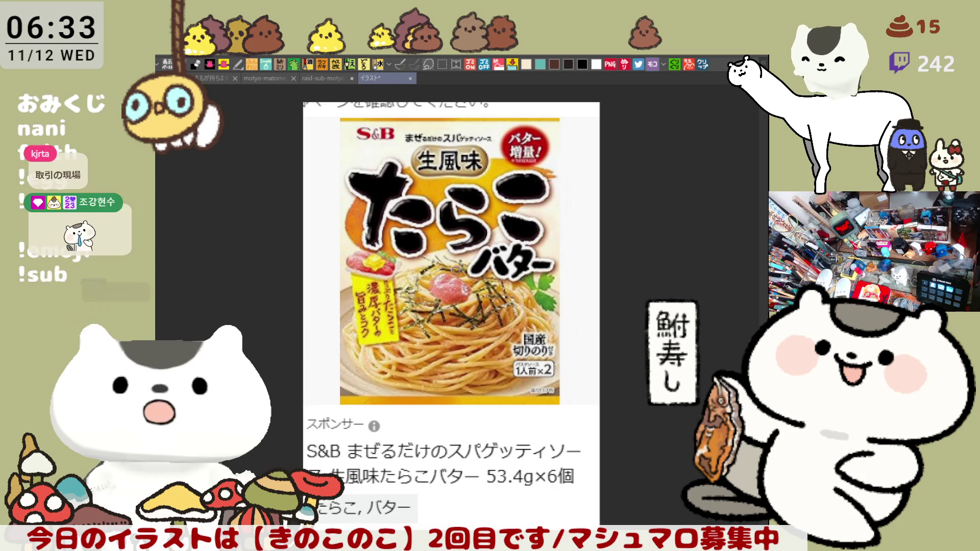
scroll(456, 270, down, 1)
scroll(456, 270, up, 2)
scroll(455, 269, up, 1)
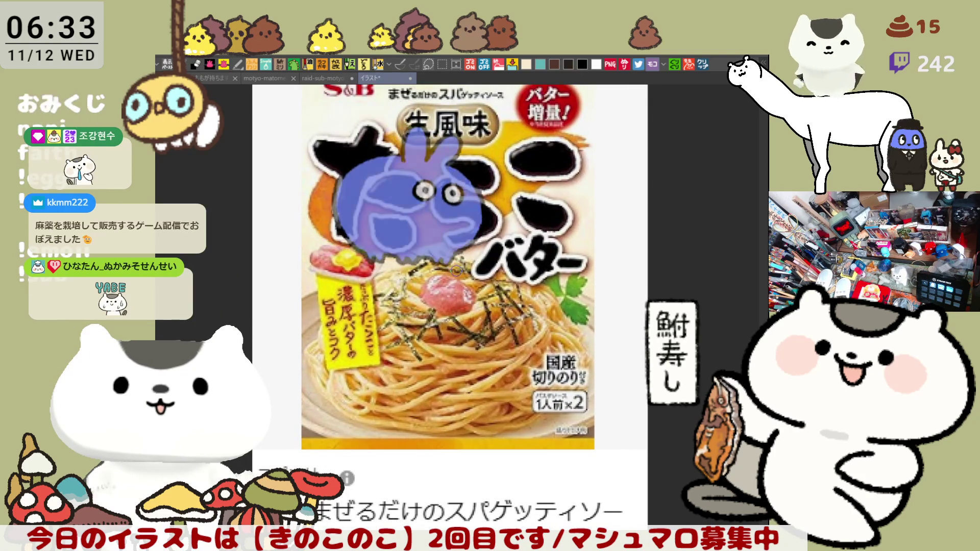
scroll(454, 296, down, 5)
scroll(451, 333, down, 3)
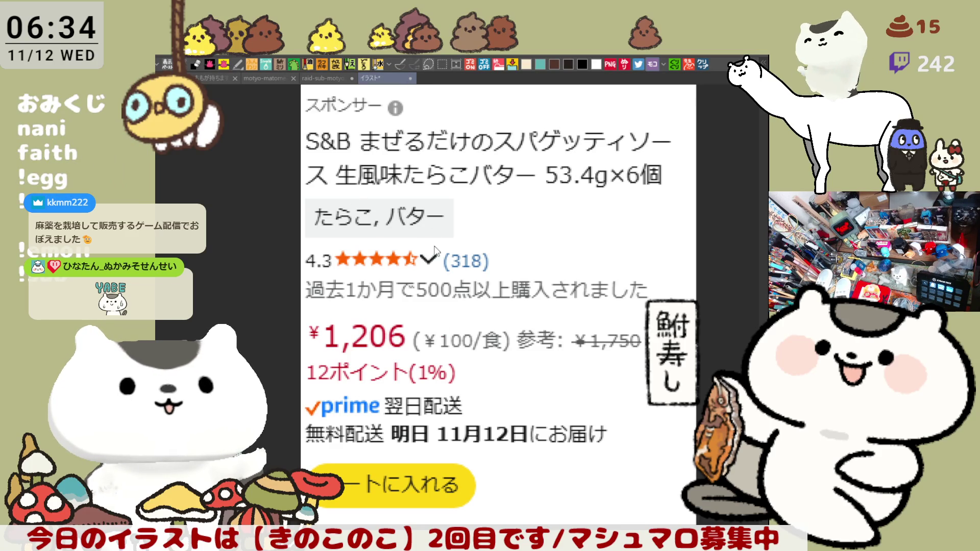
key(ctrl+shift+Tab)
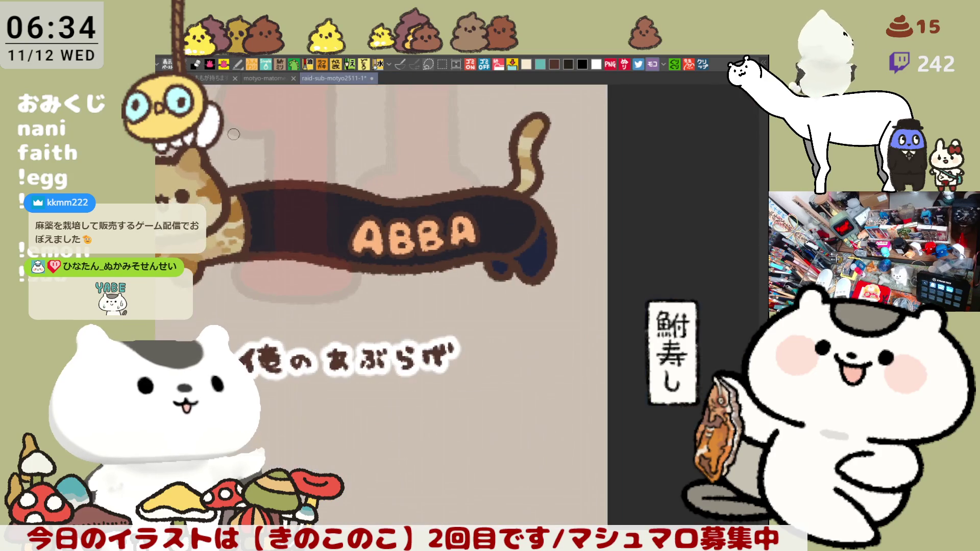
scroll(233, 133, down, 1)
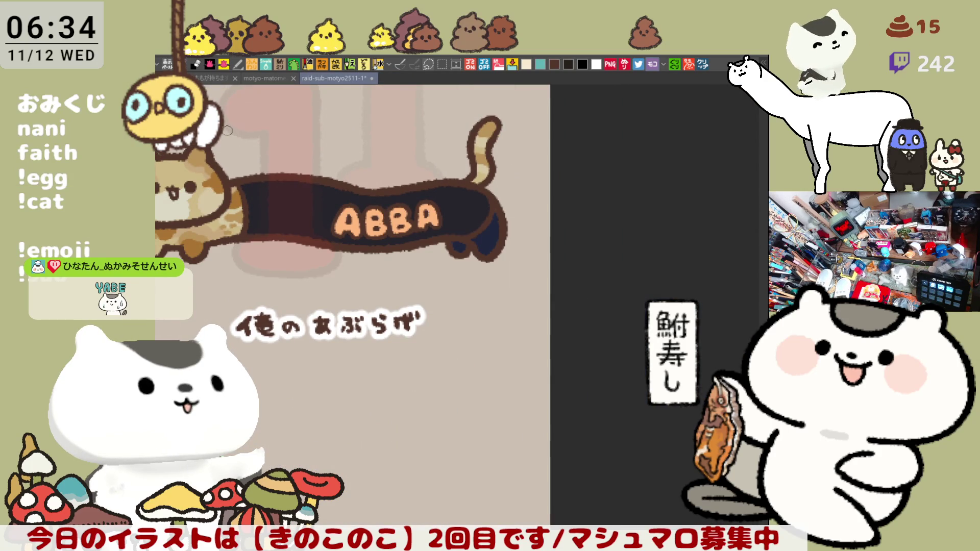
scroll(205, 230, left, 5)
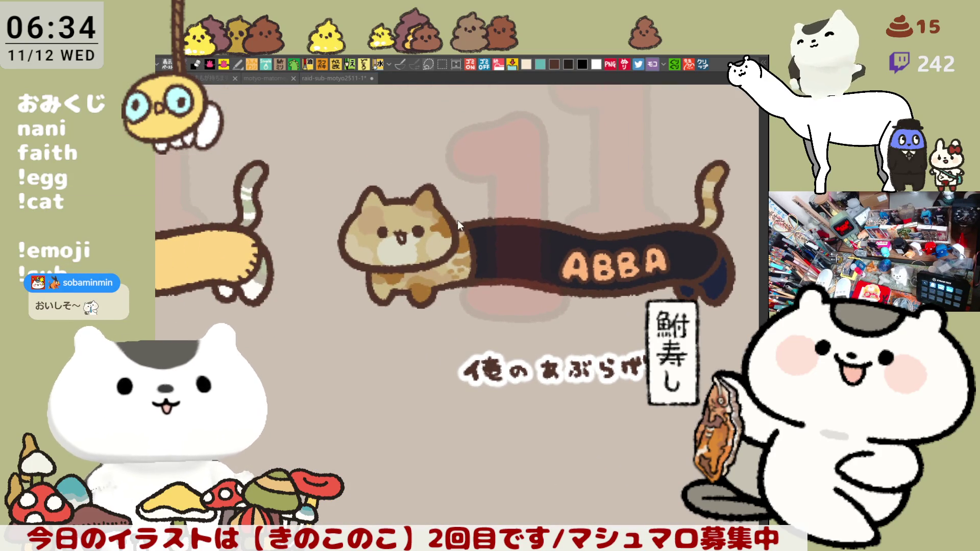
- Dab a light mark inside the cat's mouth and touch up its tail tip
scroll(415, 257, up, 3)
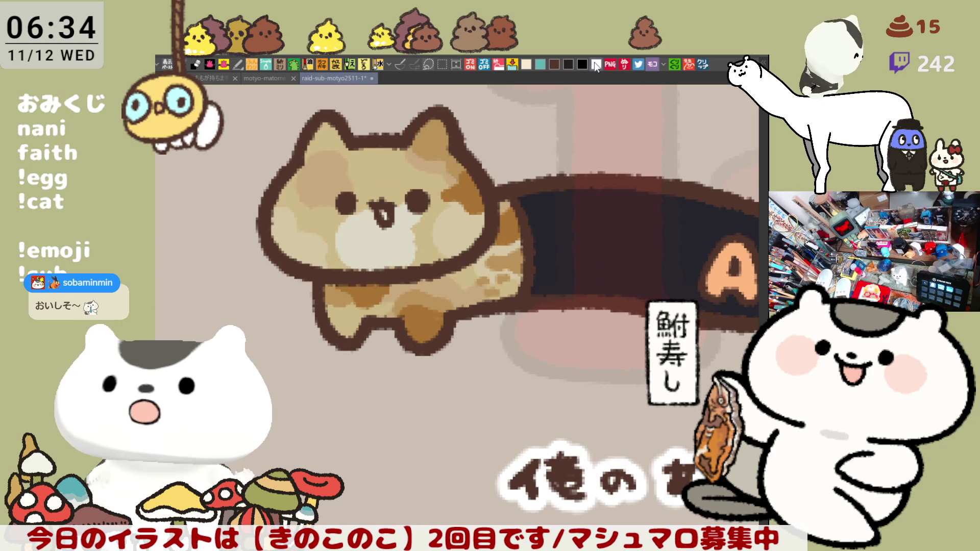
click(384, 213)
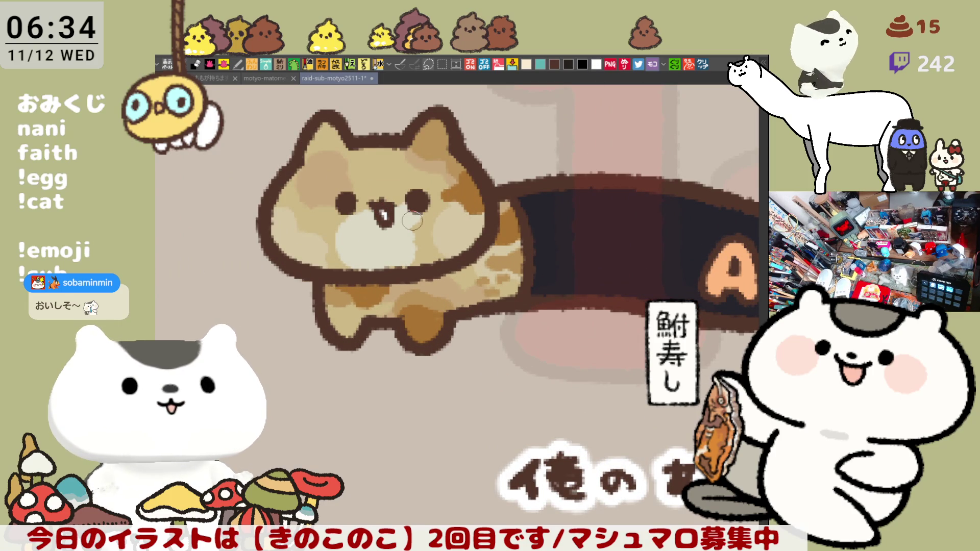
scroll(412, 220, down, 4)
scroll(422, 221, up, 3)
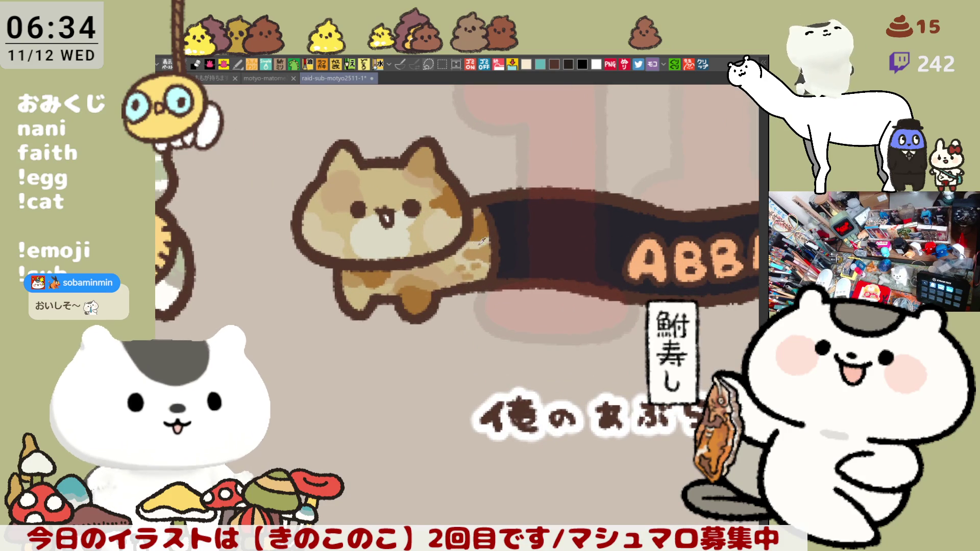
scroll(489, 174, right, 8)
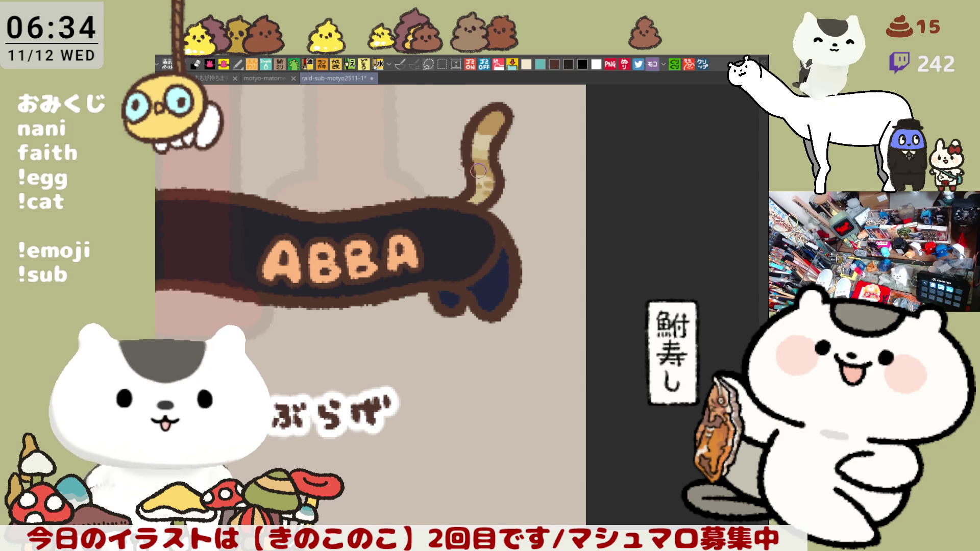
scroll(483, 185, left, 7)
scroll(450, 225, right, 5)
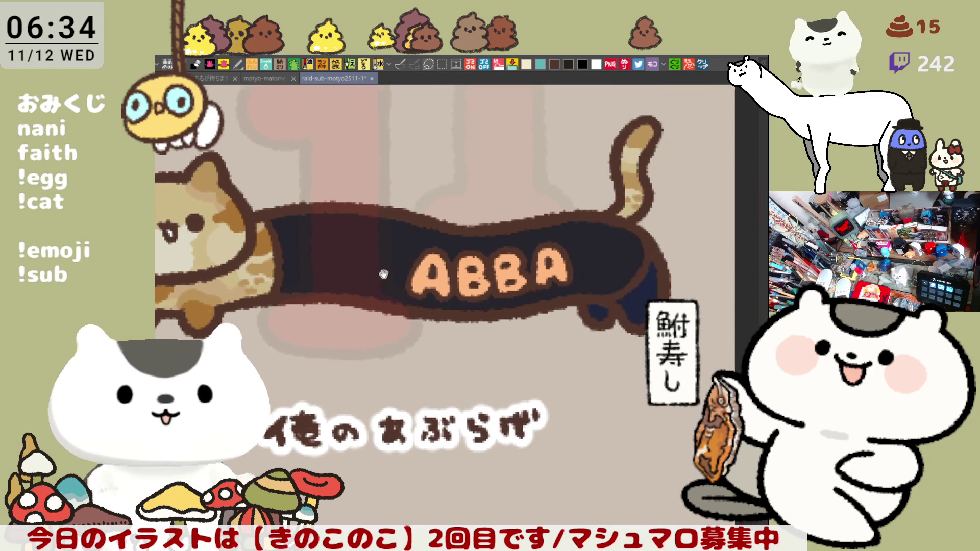
drag(566, 149, 586, 152)
- Repaint the second B as an R so the lettering reads ABRA; show the たらこバター reference
scroll(581, 286, down, 3)
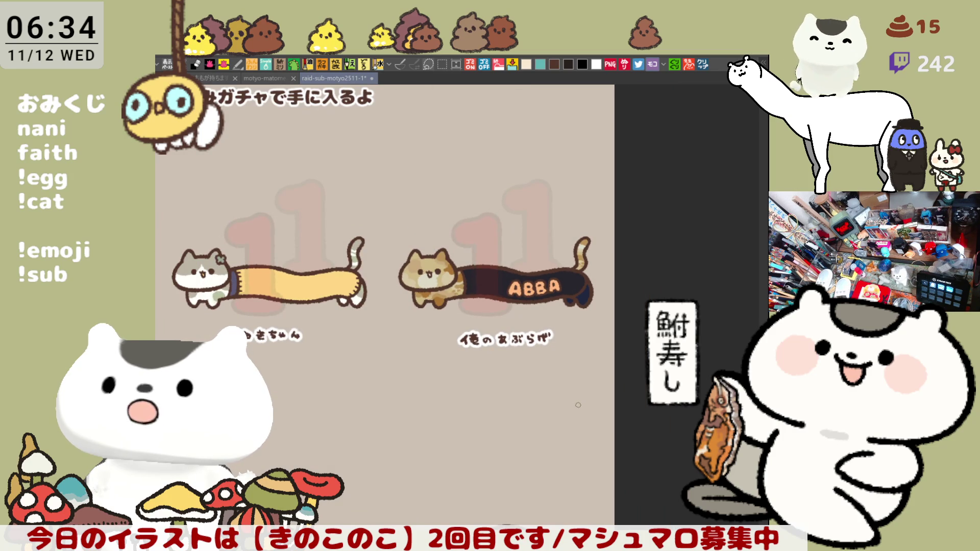
scroll(560, 400, up, 4)
scroll(436, 403, up, 5)
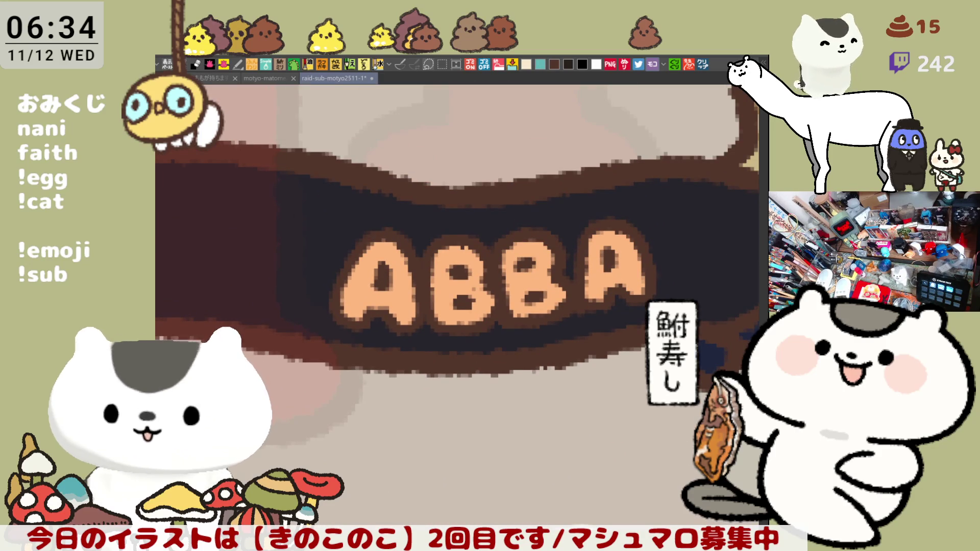
mouse_move(523, 286)
mouse_down()
mouse_move(531, 300)
mouse_move(567, 294)
mouse_move(564, 313)
mouse_move(536, 314)
mouse_move(531, 325)
mouse_up()
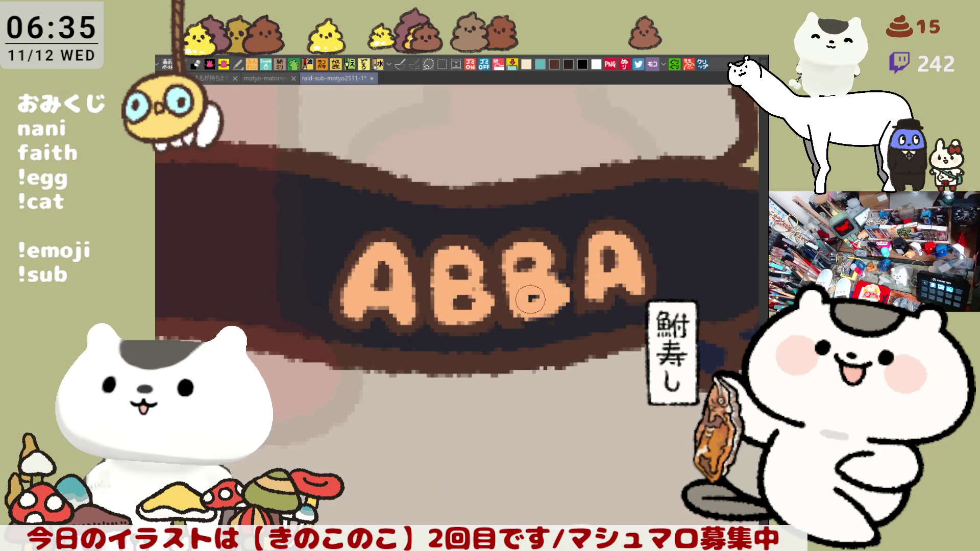
mouse_move(536, 291)
mouse_down()
mouse_move(526, 326)
mouse_move(518, 322)
mouse_move(567, 306)
mouse_move(541, 286)
mouse_move(550, 272)
mouse_up()
key(ctrl+z)
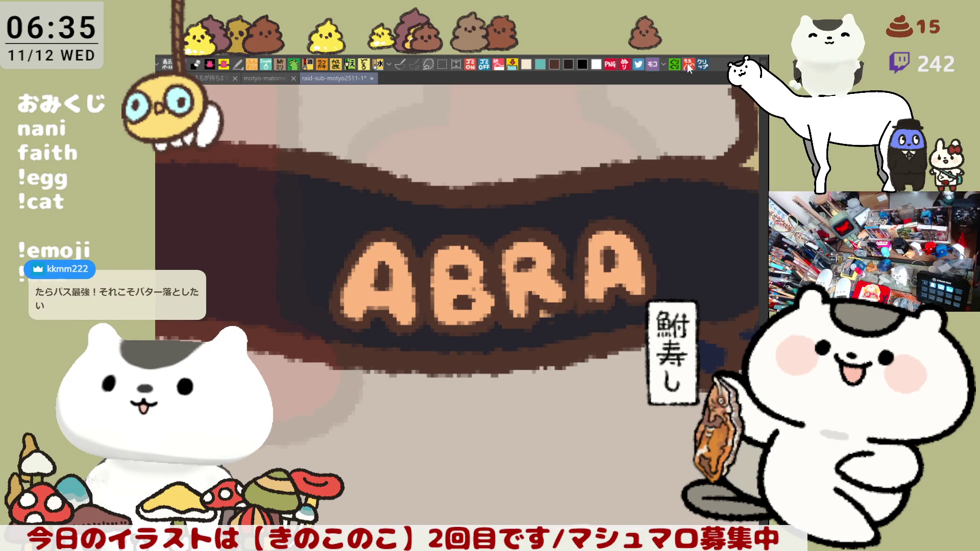
click(703, 65)
scroll(454, 263, up, 5)
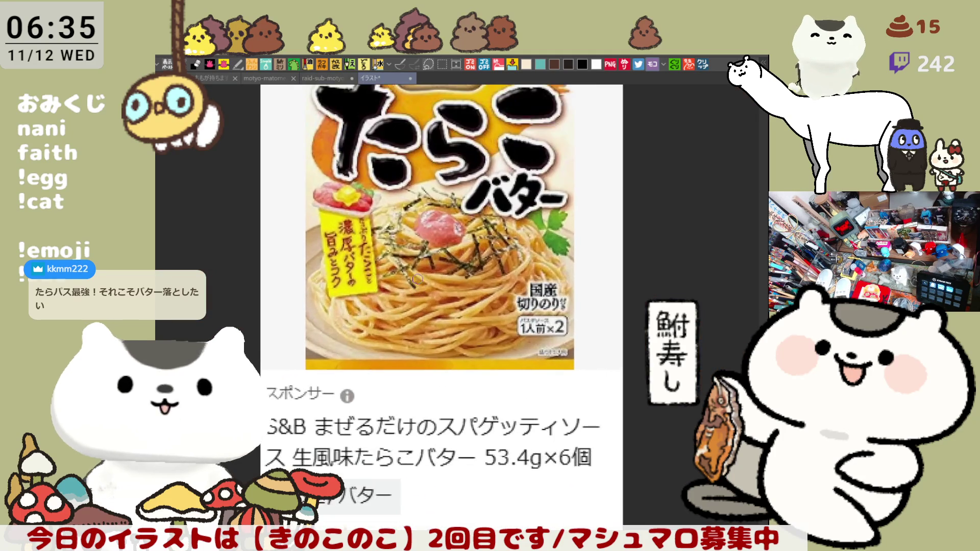
scroll(455, 263, up, 2)
scroll(455, 290, up, 1)
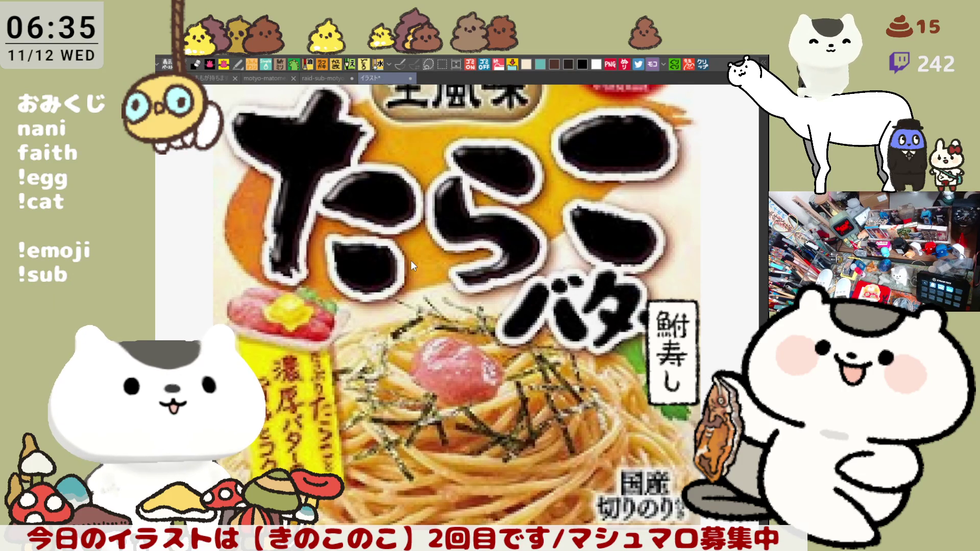
key(ctrl+shift+Tab)
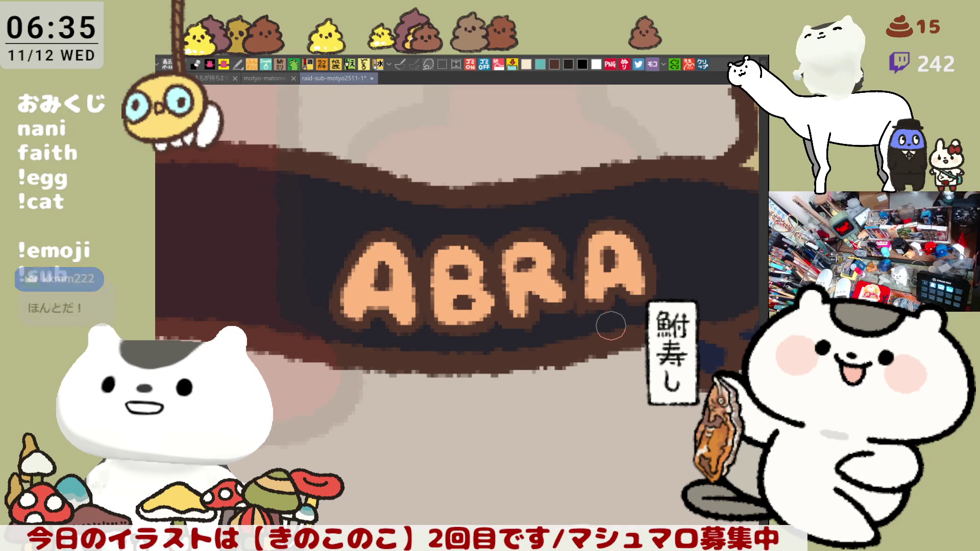
- Scroll down and zoom out to show the mushroom emote rows below the long cats
scroll(610, 325, down, 8)
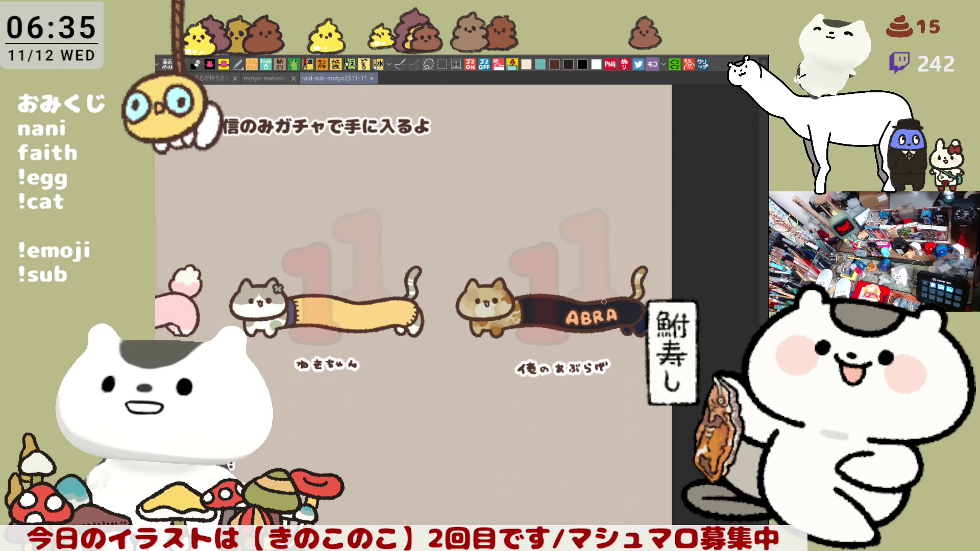
scroll(481, 449, down, 5)
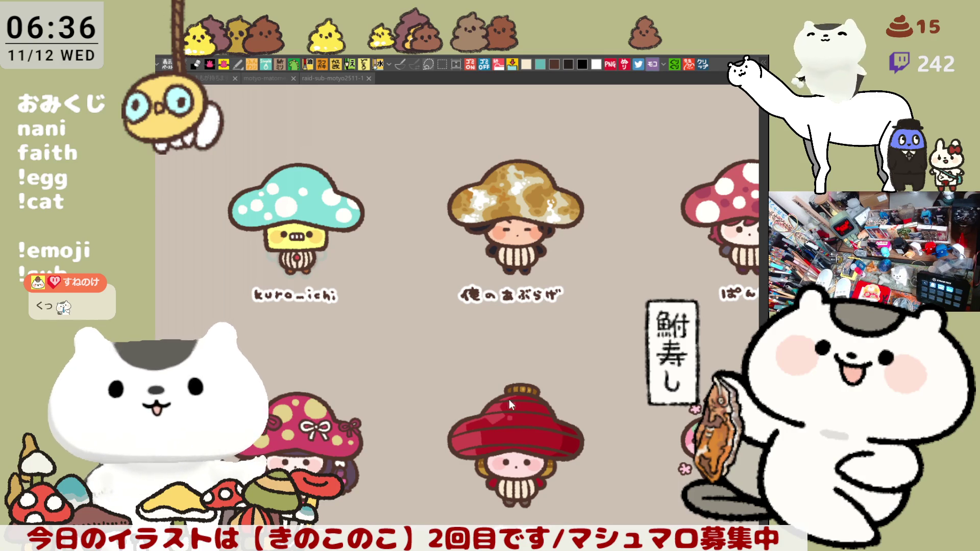
key(ctrl+minus)
key(ctrl+minus)
key(ctrl+minus)
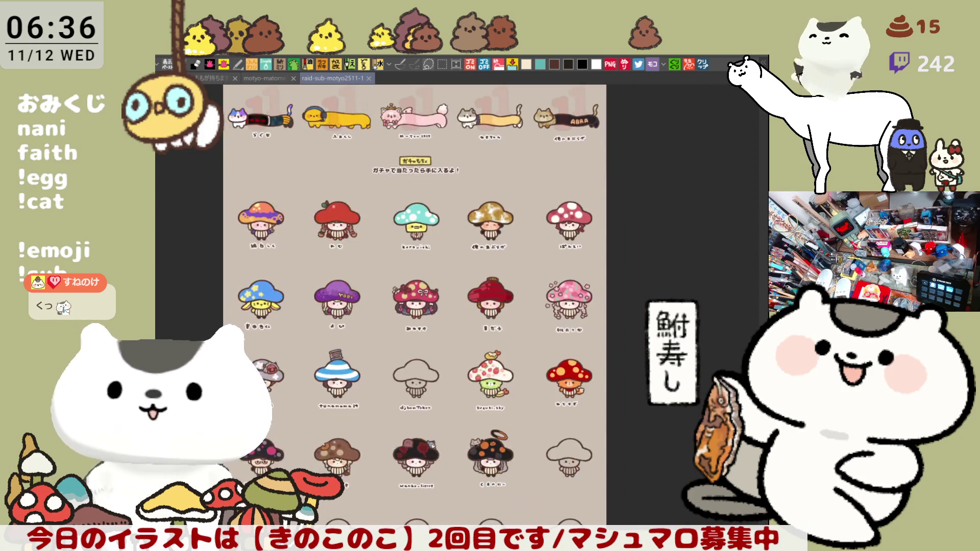
- Zoom in and out to survey the whole emote sheet
scroll(444, 436, up, 6)
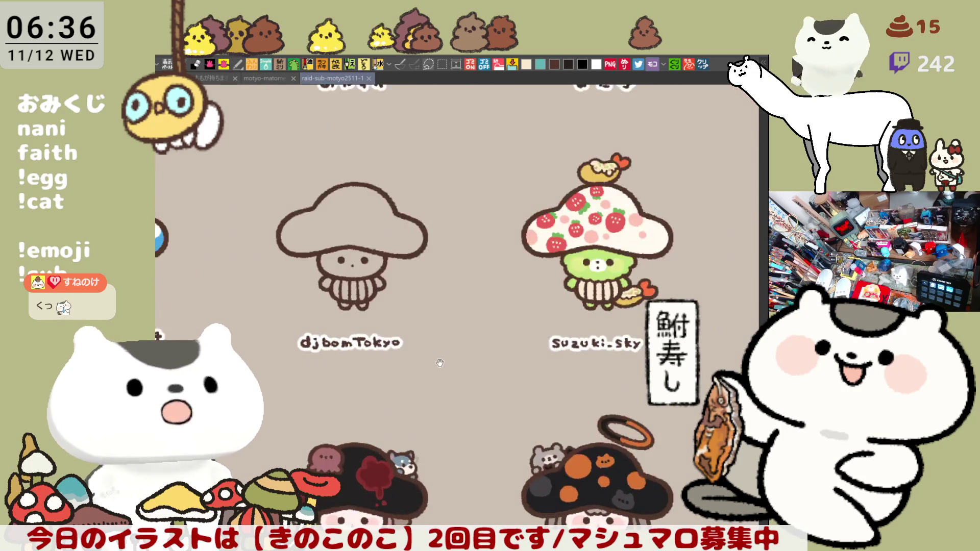
scroll(439, 362, down, 1)
scroll(387, 354, up, 3)
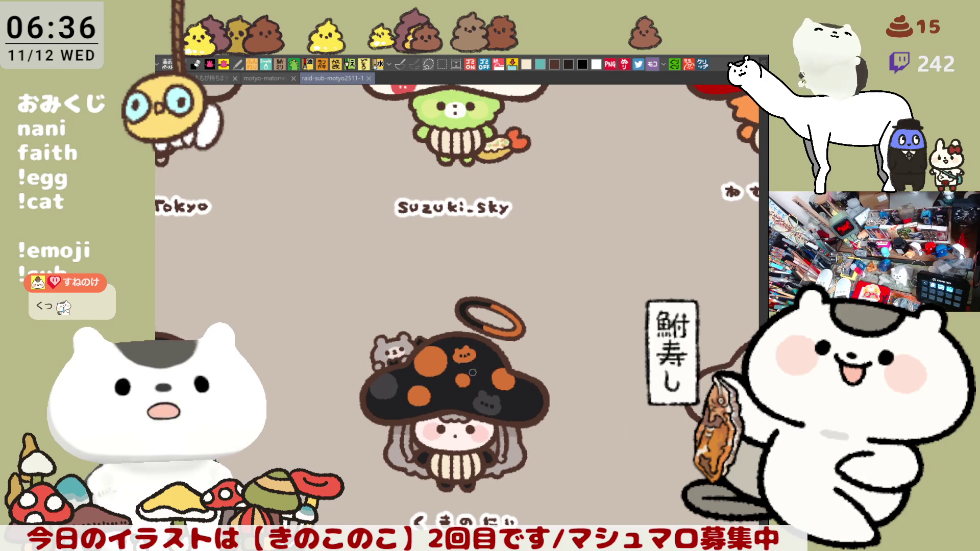
scroll(472, 373, down, 2)
scroll(520, 438, up, 2)
scroll(520, 438, down, 2)
scroll(378, 252, down, 2)
scroll(358, 248, up, 3)
scroll(337, 240, down, 1)
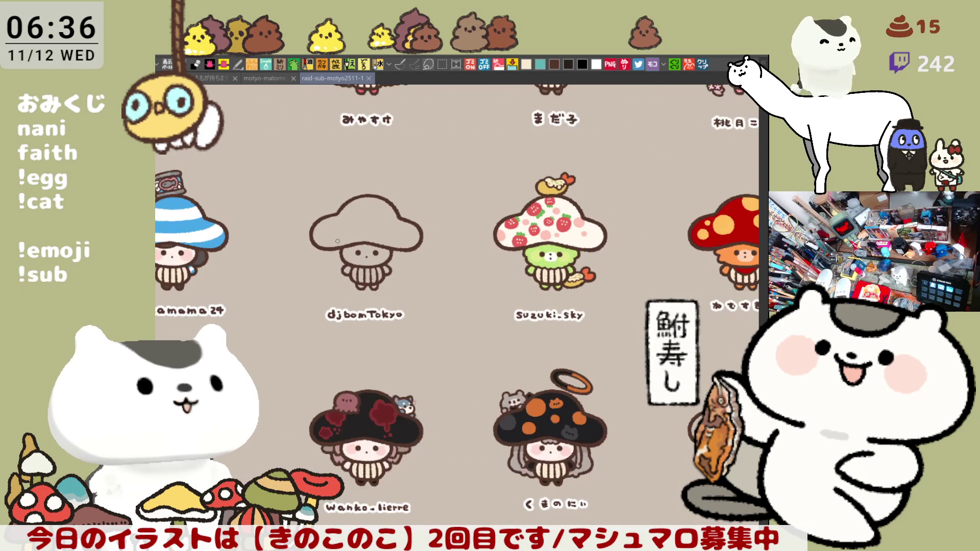
scroll(338, 241, down, 2)
scroll(331, 238, up, 3)
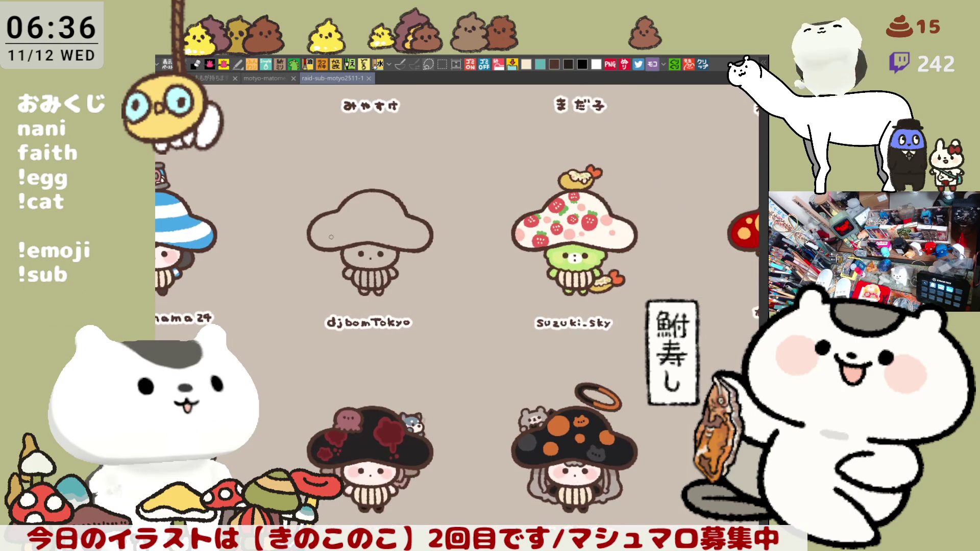
scroll(330, 236, up, 1)
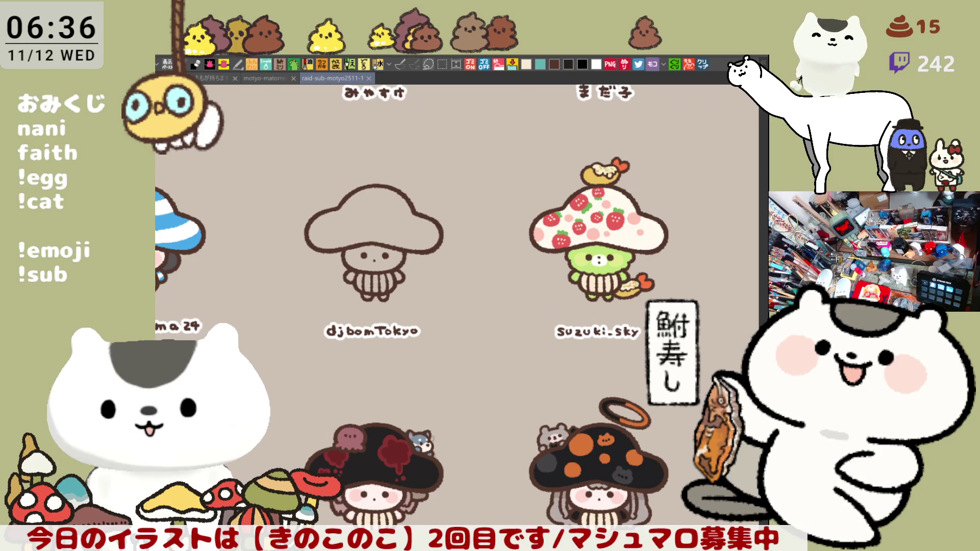
- Pan to the blank mushroom beside the orange-spotted one and zoom in, leaving room below
mouse_move(544, 500)
mouse_down()
mouse_move(597, 493)
mouse_move(598, 531)
mouse_move(598, 447)
mouse_move(482, 378)
mouse_up()
drag(631, 385, 482, 365)
drag(561, 391, 490, 345)
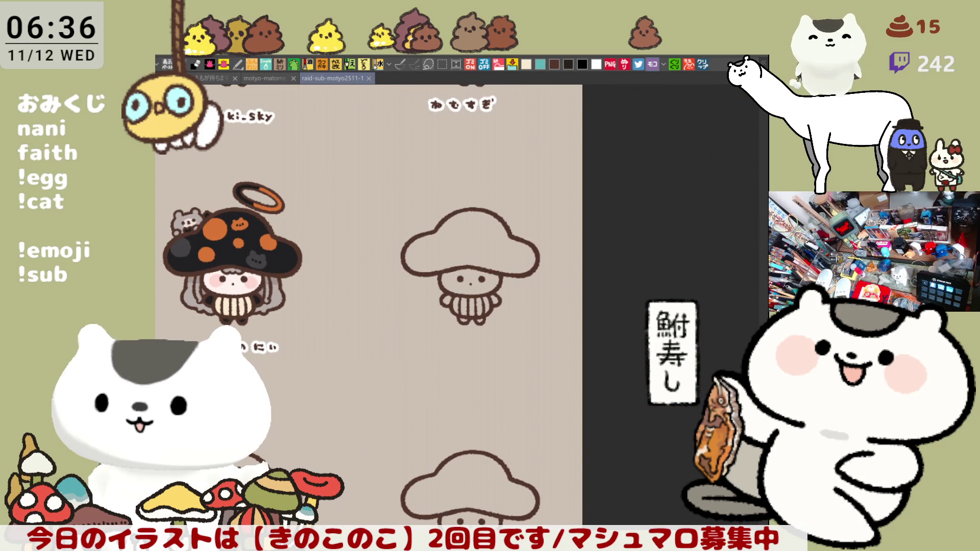
scroll(397, 356, up, 4)
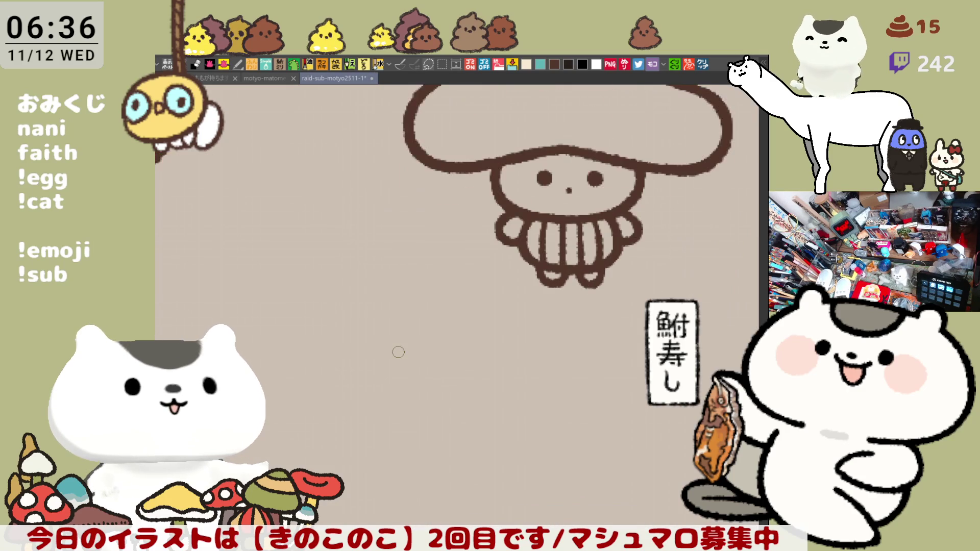
mouse_move(425, 324)
mouse_down()
mouse_move(431, 252)
mouse_move(472, 276)
mouse_move(466, 285)
mouse_move(508, 265)
mouse_up()
- Begin hand-lettering the viewer's name in white-outlined brown beneath the mushroom
key(ctrl+z)
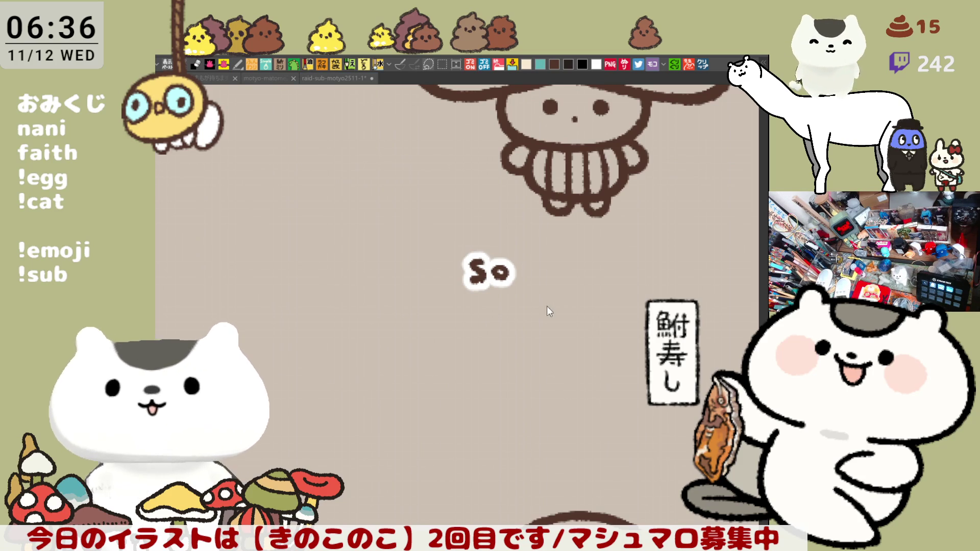
mouse_move(521, 257)
mouse_down()
mouse_move(522, 285)
mouse_move(544, 275)
mouse_move(603, 280)
mouse_move(587, 266)
mouse_move(601, 280)
mouse_move(588, 280)
mouse_move(604, 282)
mouse_move(673, 280)
mouse_move(690, 267)
mouse_move(700, 280)
mouse_up()
key(ctrl+z)
key(ctrl+z)
- Finish the remaining letters of the name caption and reframe on the mushroom's cap
key(ctrl+z)
click(603, 262)
key(ctrl+z)
key(ctrl+z)
click(617, 272)
click(644, 264)
key(ctrl+z)
key(ctrl+z)
click(674, 260)
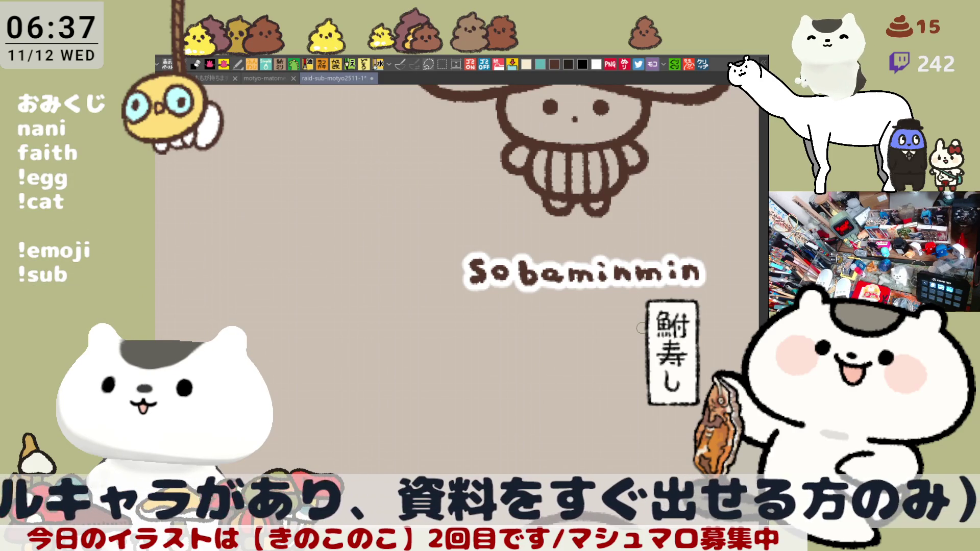
drag(527, 268, 504, 251)
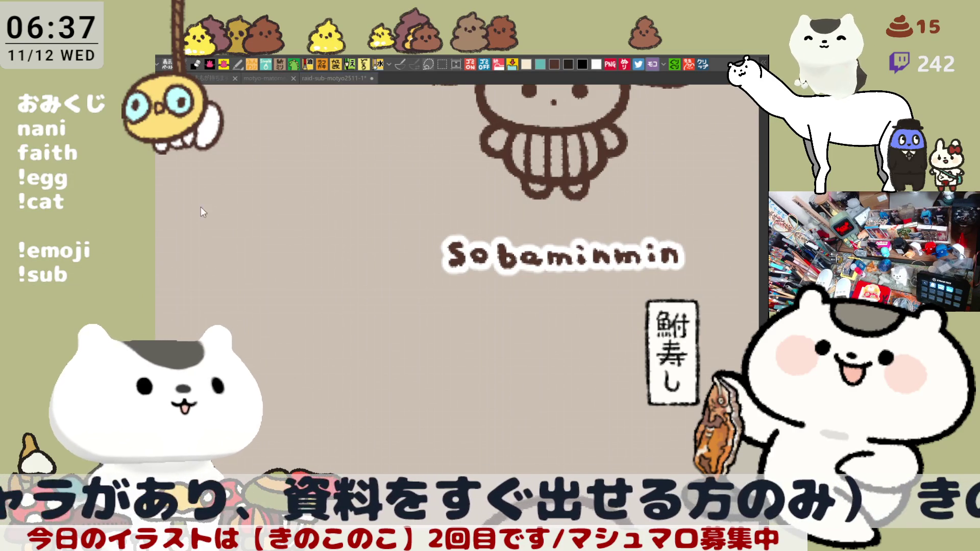
mouse_move(561, 262)
mouse_down()
mouse_move(562, 379)
mouse_move(538, 380)
mouse_up()
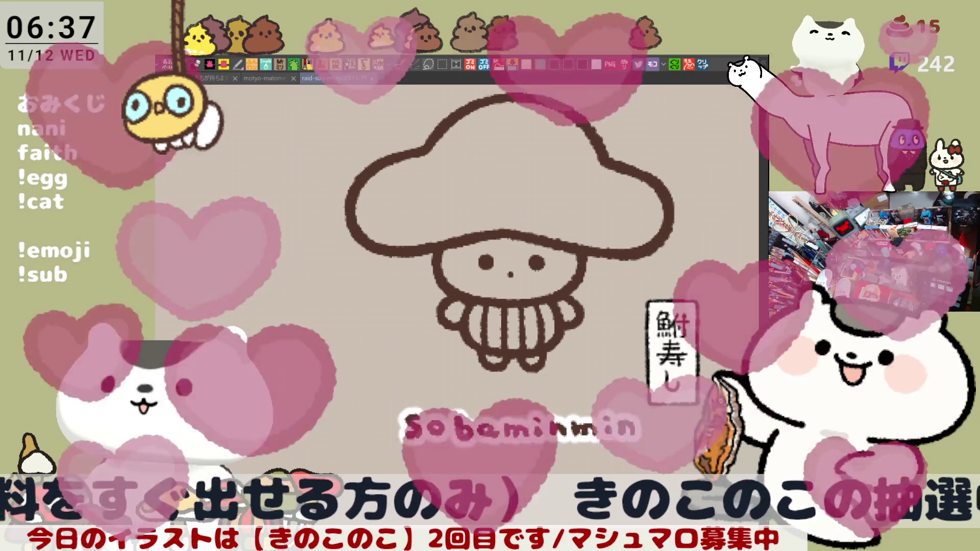
- Try curl strokes on the forehead and right of the face, undoing the attempts
scroll(444, 349, up, 1)
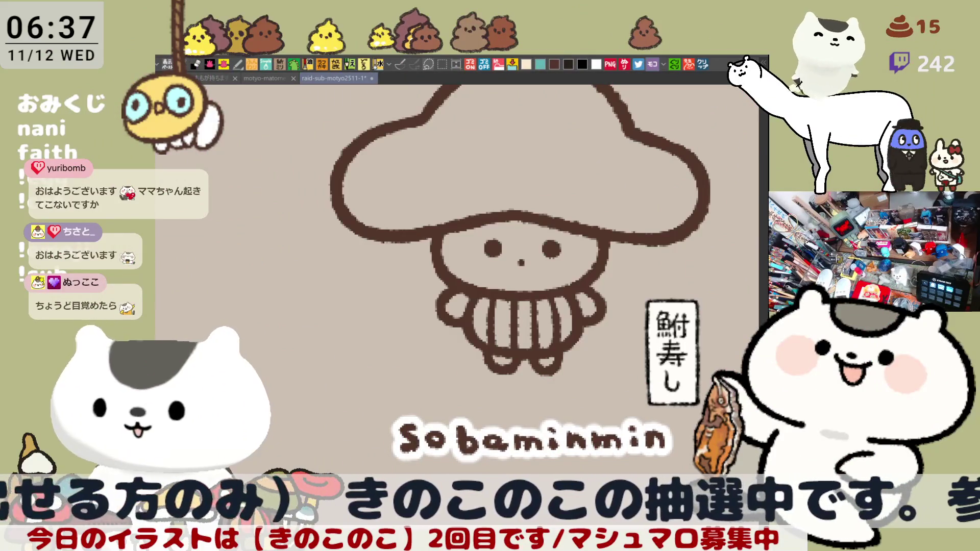
scroll(500, 450, up, 4)
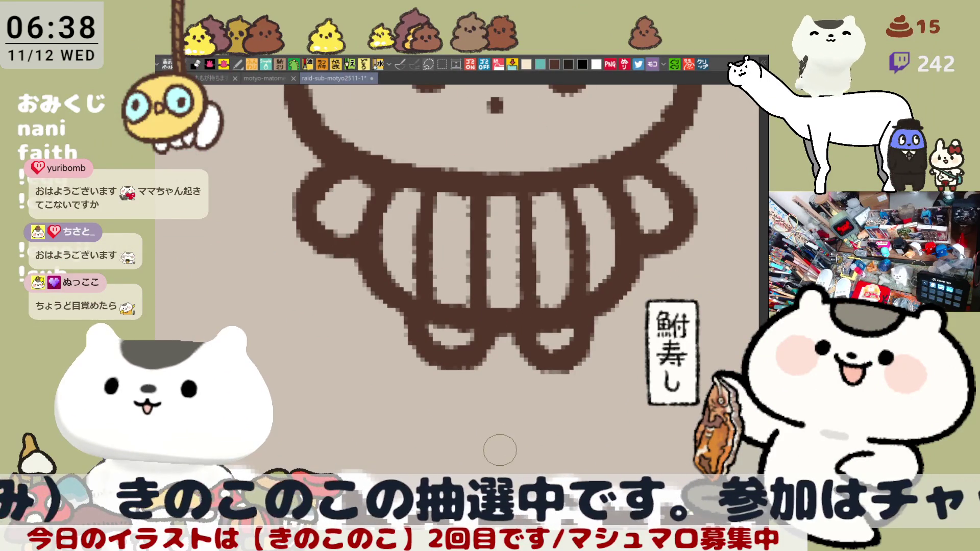
scroll(499, 450, up, 5)
mouse_move(444, 179)
mouse_down()
mouse_move(461, 212)
mouse_move(476, 193)
mouse_move(485, 206)
mouse_move(553, 196)
mouse_move(562, 205)
mouse_up()
key(ctrl+z)
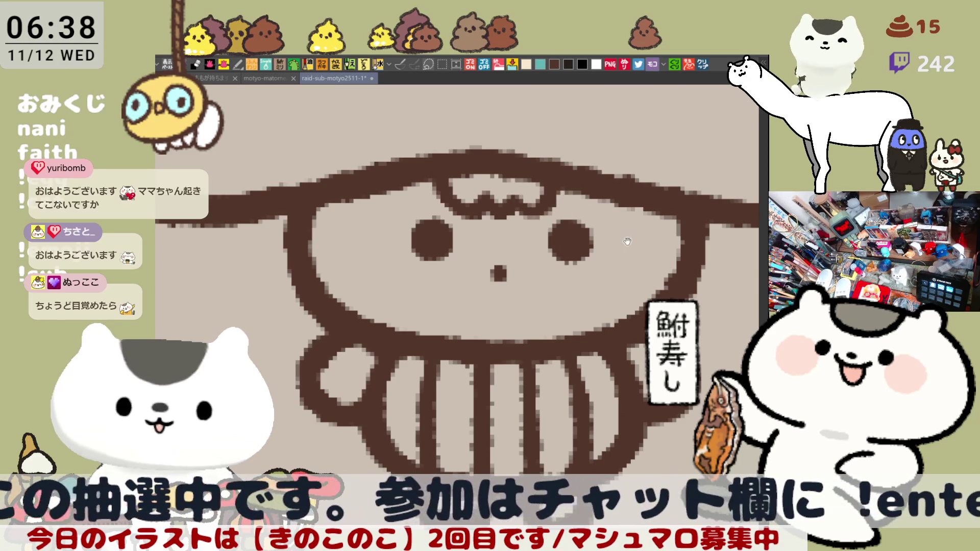
scroll(616, 221, right, 3)
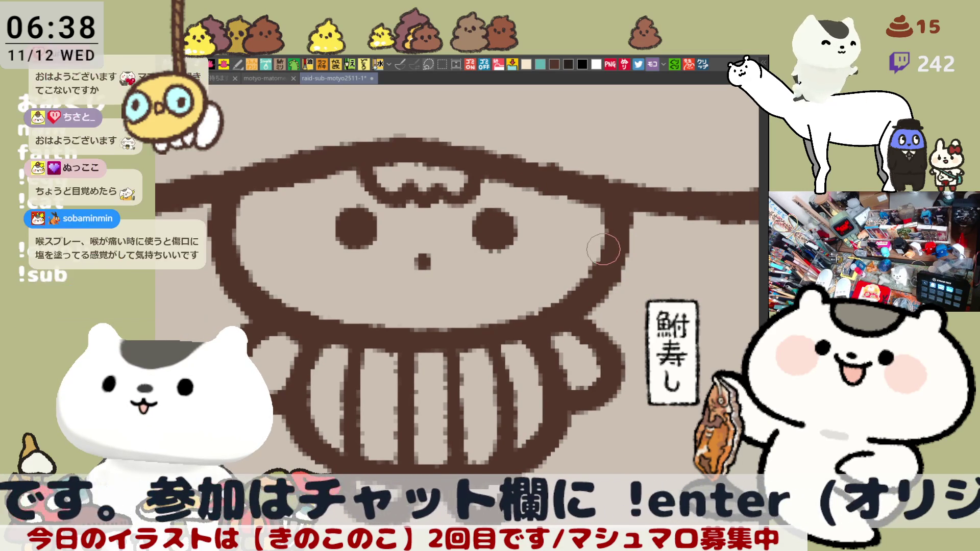
mouse_move(627, 263)
mouse_down()
mouse_move(602, 258)
mouse_move(618, 275)
mouse_move(615, 237)
mouse_move(601, 244)
mouse_move(620, 255)
mouse_move(595, 276)
mouse_move(629, 250)
mouse_move(639, 256)
mouse_move(608, 265)
mouse_move(597, 243)
mouse_move(649, 249)
mouse_move(605, 229)
mouse_move(618, 282)
mouse_up()
drag(632, 241, 654, 288)
key(ctrl+z)
mouse_move(637, 243)
mouse_down()
mouse_move(659, 245)
mouse_move(630, 291)
mouse_up()
key(ctrl+z)
mouse_move(631, 243)
mouse_down()
mouse_move(663, 258)
mouse_move(630, 303)
mouse_up()
key(ctrl+z)
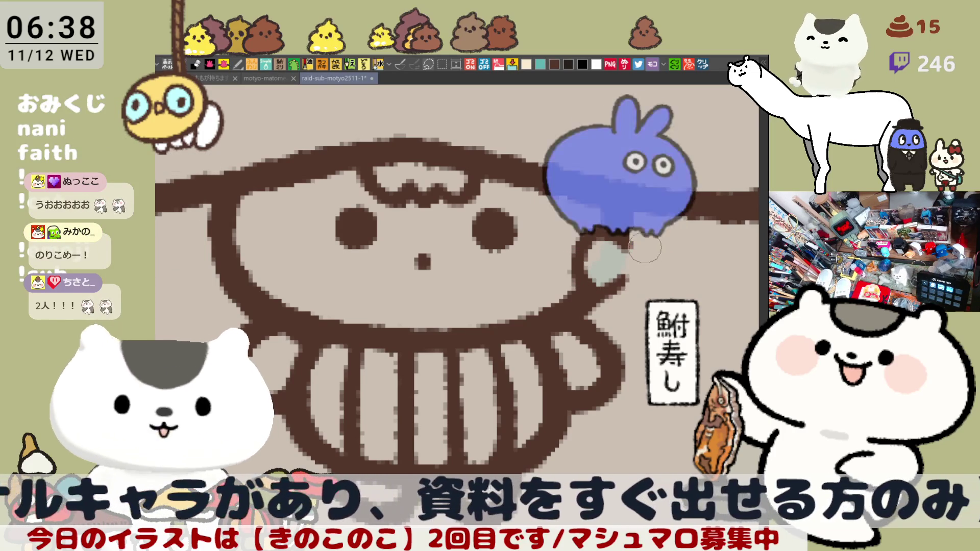
- Draw a round ear loop on the right of the face and touch up its strokes
drag(629, 240, 647, 250)
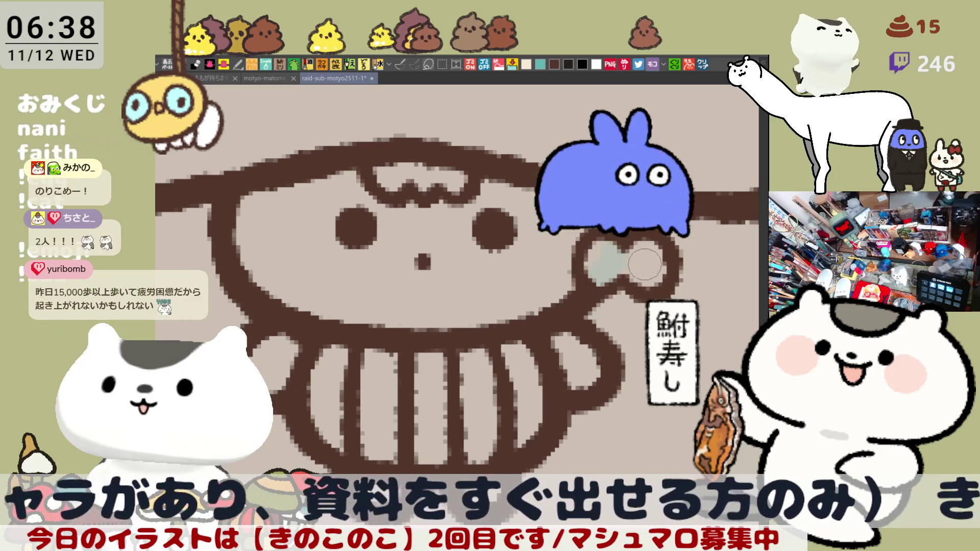
key(ctrl+z)
mouse_move(634, 238)
mouse_down()
mouse_move(664, 277)
mouse_move(609, 301)
mouse_up()
key(ctrl+z)
mouse_move(620, 257)
mouse_down()
mouse_move(663, 228)
mouse_move(627, 290)
mouse_move(612, 263)
mouse_move(664, 224)
mouse_up()
drag(585, 281, 658, 295)
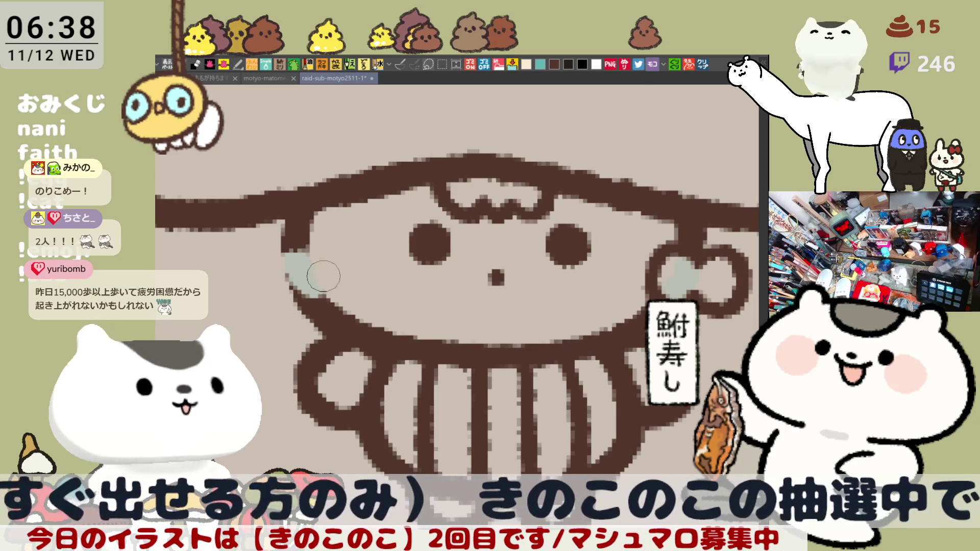
- Paint a pale fill and matching ear puff on the left side of the face
mouse_move(300, 273)
mouse_down()
mouse_move(285, 263)
mouse_move(322, 279)
mouse_move(287, 262)
mouse_move(306, 286)
mouse_up()
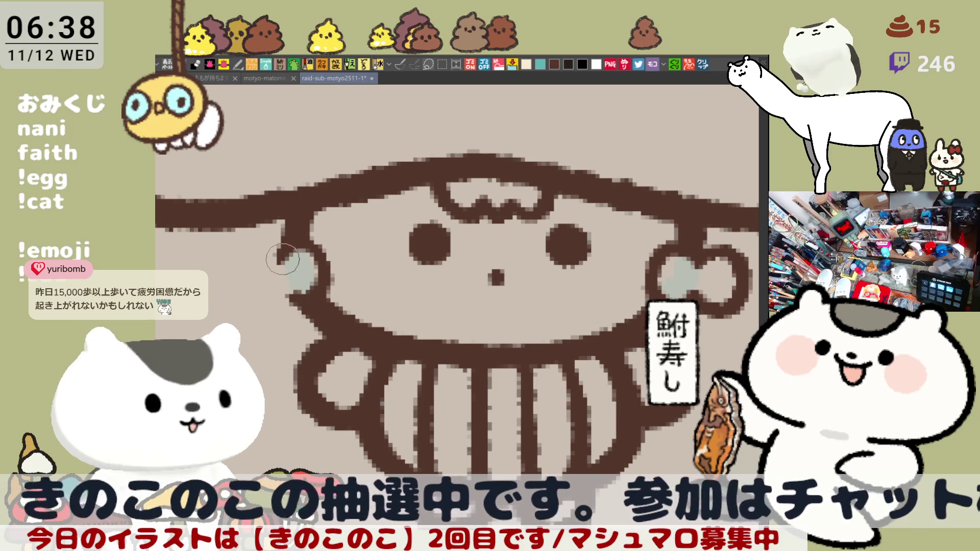
mouse_move(272, 253)
mouse_down()
mouse_move(252, 288)
mouse_move(276, 232)
mouse_up()
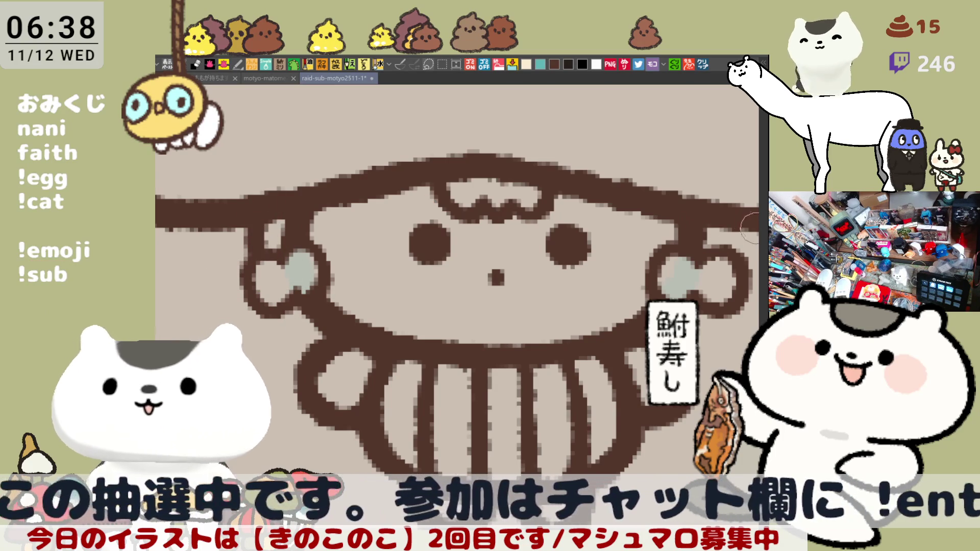
drag(733, 245, 597, 273)
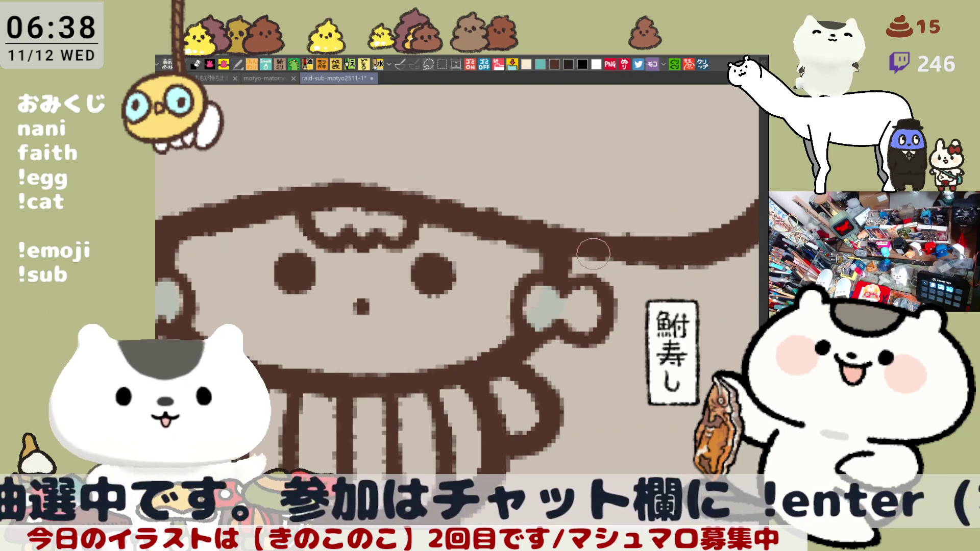
scroll(592, 255, down, 4)
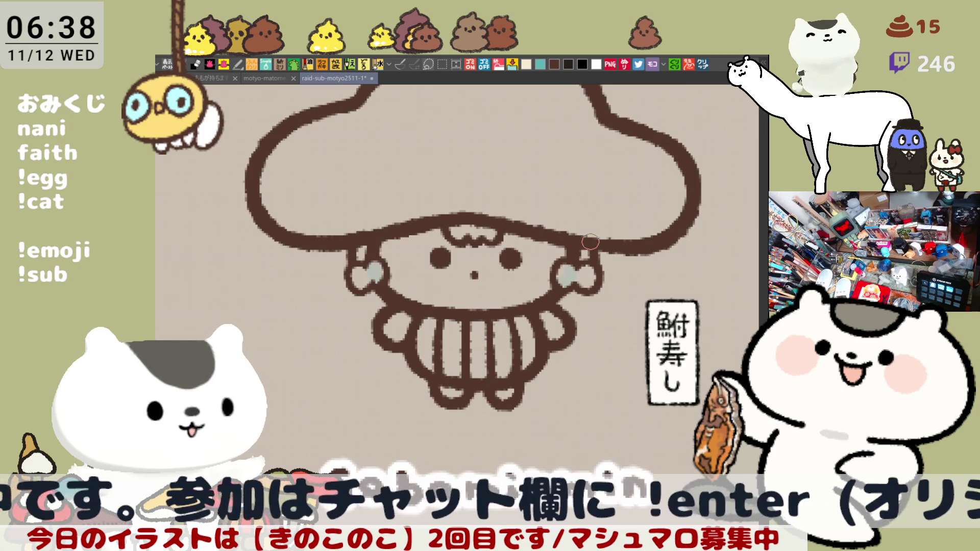
- Join the hat outline down to the left and right ear puffs
scroll(591, 242, up, 1)
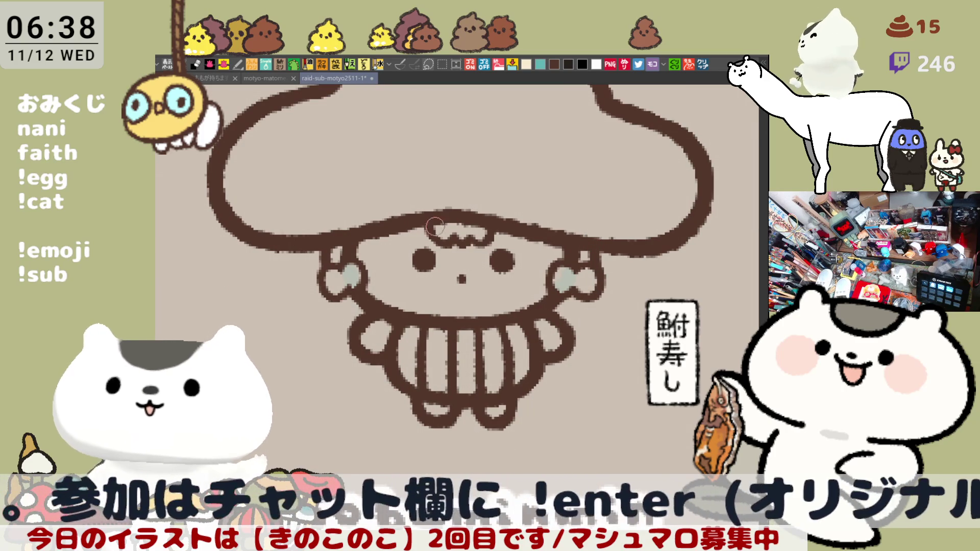
drag(335, 246, 326, 265)
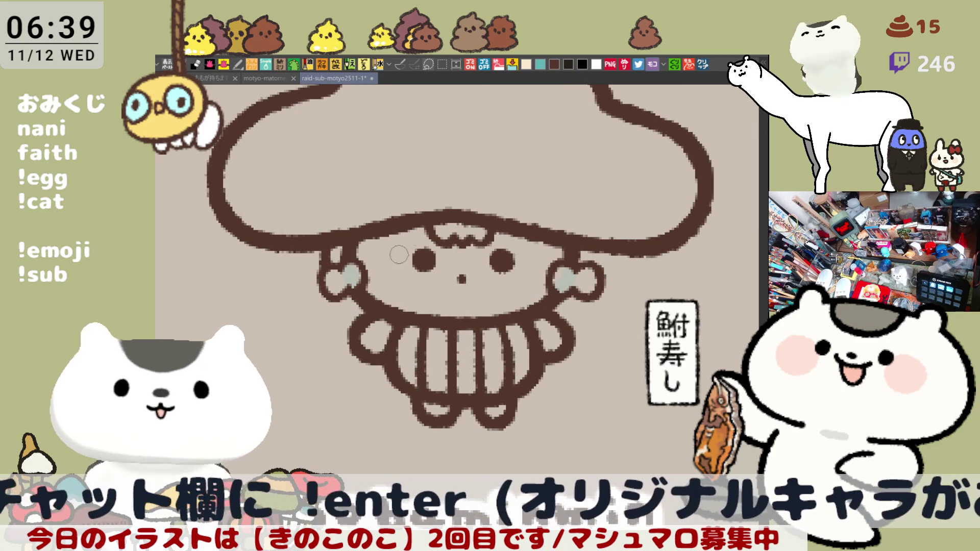
drag(344, 248, 331, 272)
drag(603, 250, 591, 264)
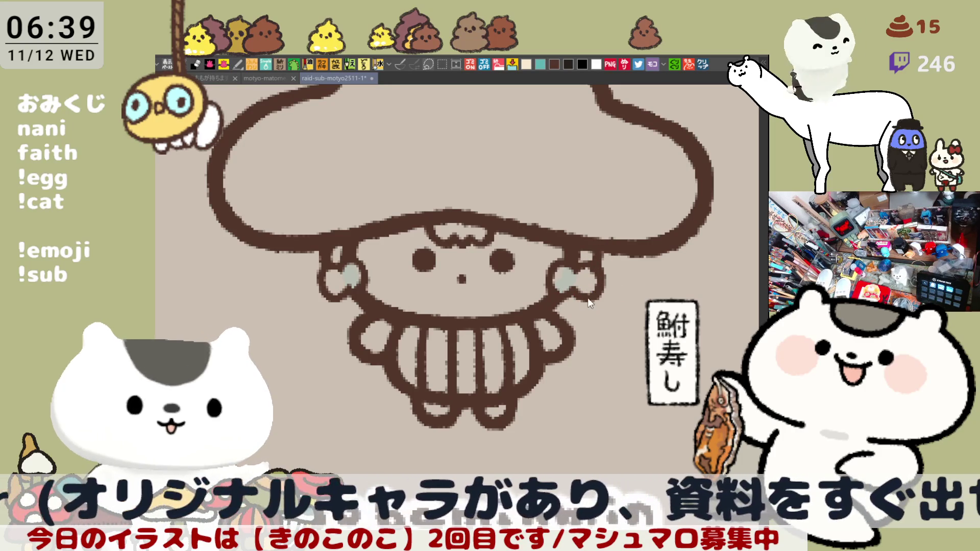
- Draw small arms below the right and left ear puffs
mouse_move(589, 305)
mouse_down()
mouse_move(627, 318)
mouse_move(581, 319)
mouse_move(607, 327)
mouse_up()
key(ctrl+z)
mouse_move(561, 296)
mouse_down()
mouse_move(602, 328)
mouse_move(628, 319)
mouse_move(570, 322)
mouse_up()
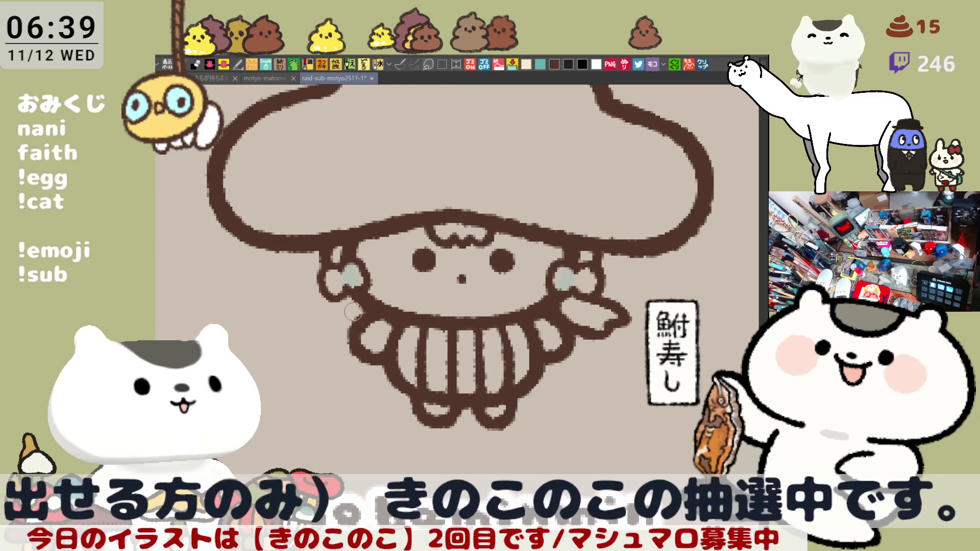
mouse_move(329, 294)
mouse_down()
mouse_move(307, 311)
mouse_move(312, 331)
mouse_move(357, 331)
mouse_move(309, 317)
mouse_up()
key(ctrl+z)
key(ctrl+z)
key(ctrl+z)
mouse_move(335, 283)
mouse_down()
mouse_move(302, 307)
mouse_move(306, 327)
mouse_move(313, 319)
mouse_move(316, 339)
mouse_move(358, 315)
mouse_up()
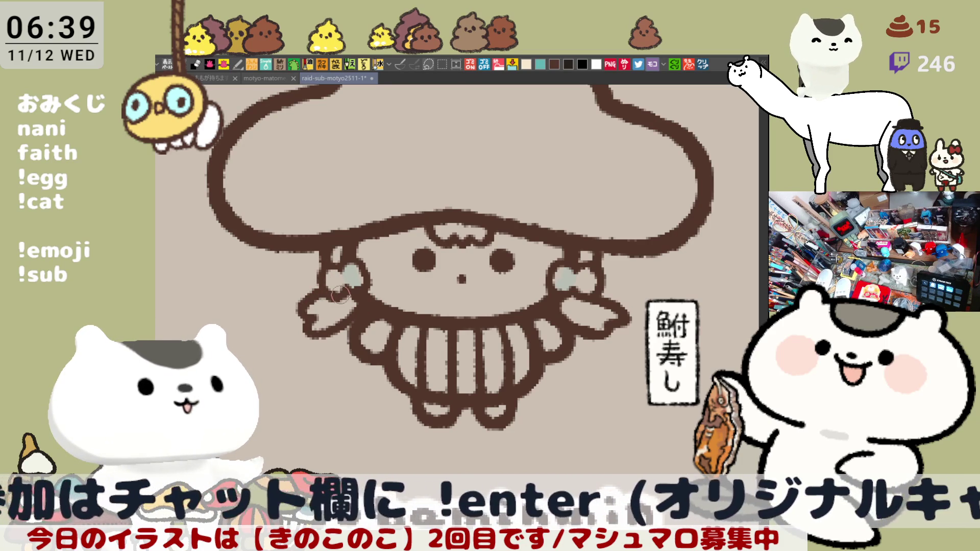
scroll(481, 318, down, 5)
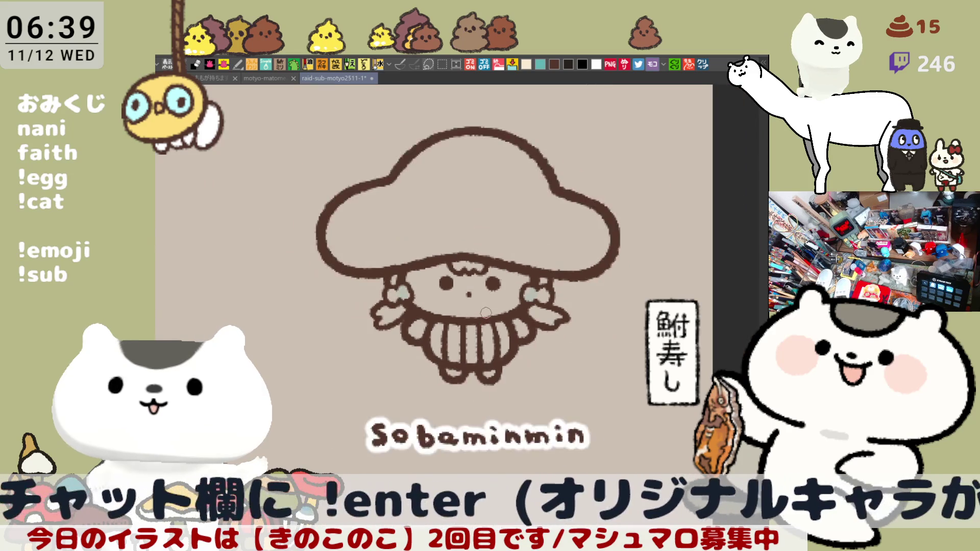
- Lasso-fill the mushroom's cap, face, ear puffs and body with flat blue
scroll(485, 313, up, 6)
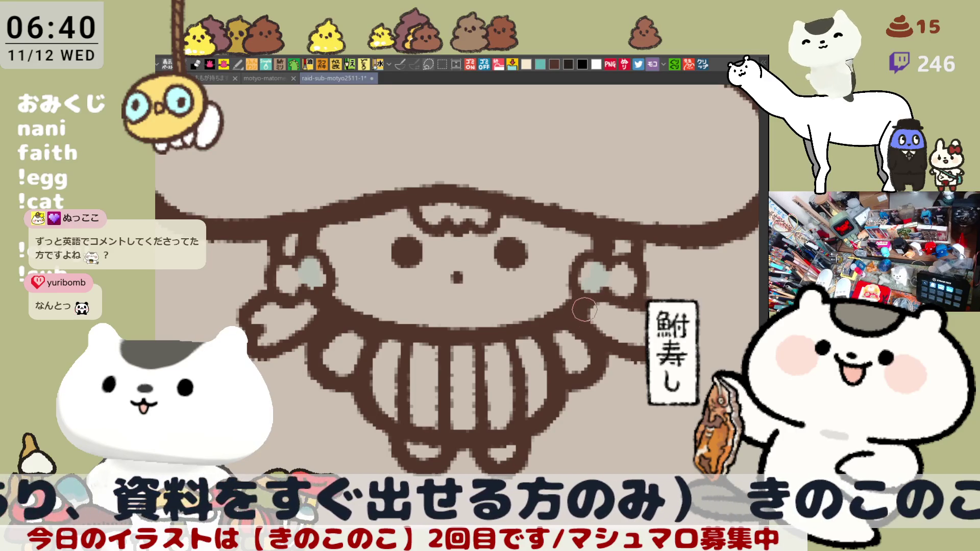
scroll(592, 314, up, 2)
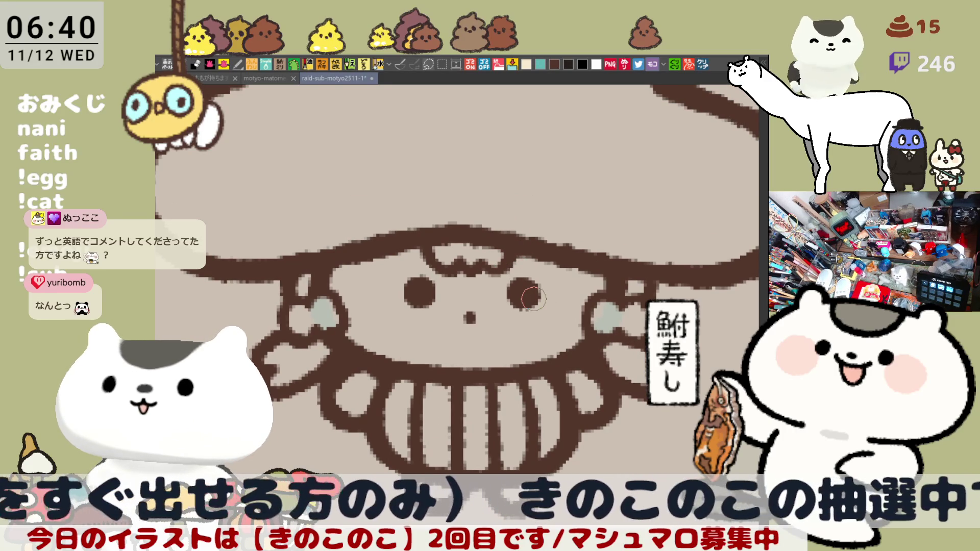
scroll(533, 298, down, 3)
scroll(514, 327, up, 2)
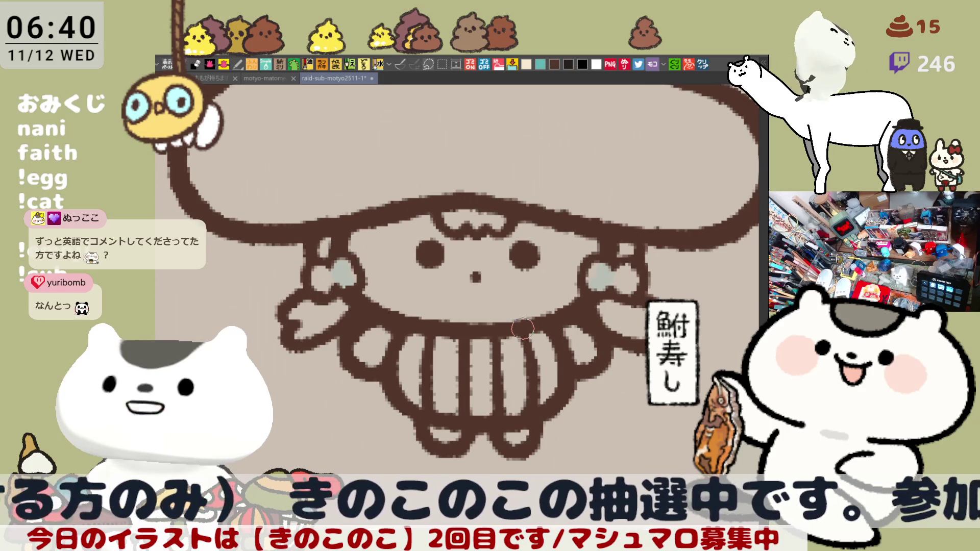
drag(451, 304, 453, 445)
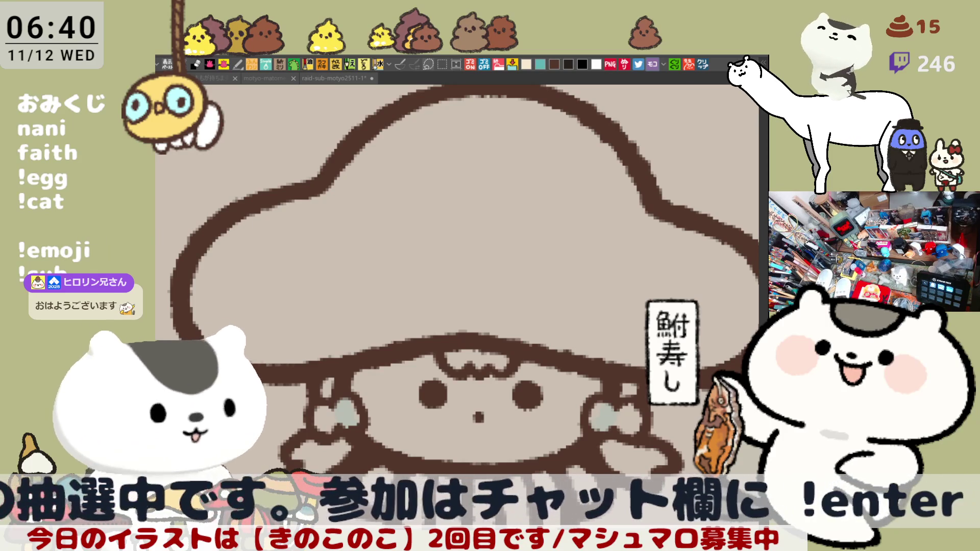
drag(608, 333, 571, 292)
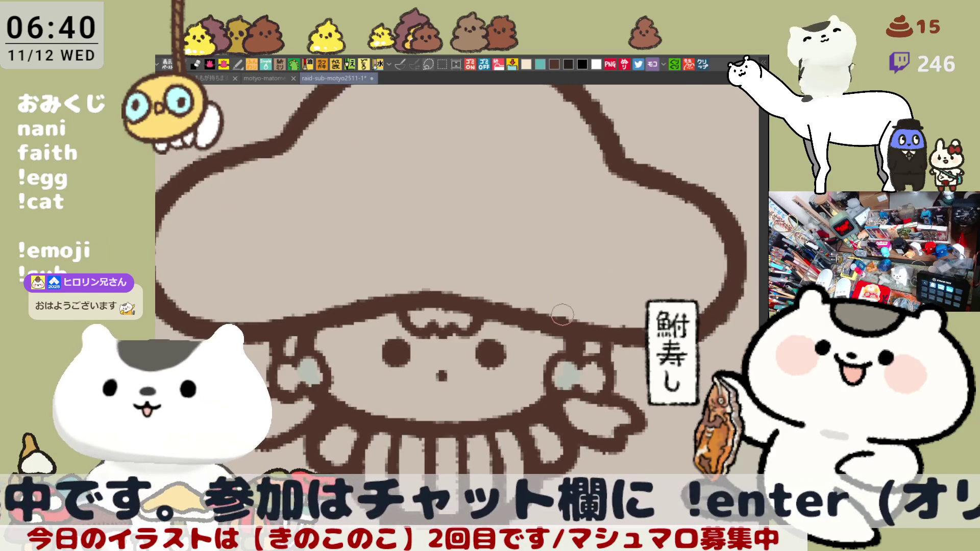
scroll(554, 431, down, 2)
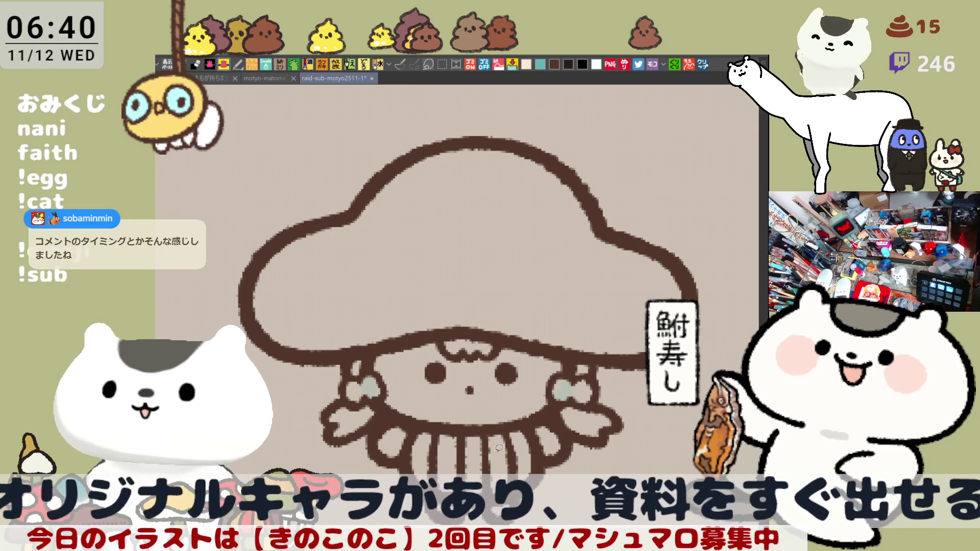
mouse_move(240, 326)
mouse_down()
mouse_move(322, 148)
mouse_move(750, 246)
mouse_move(612, 490)
mouse_up()
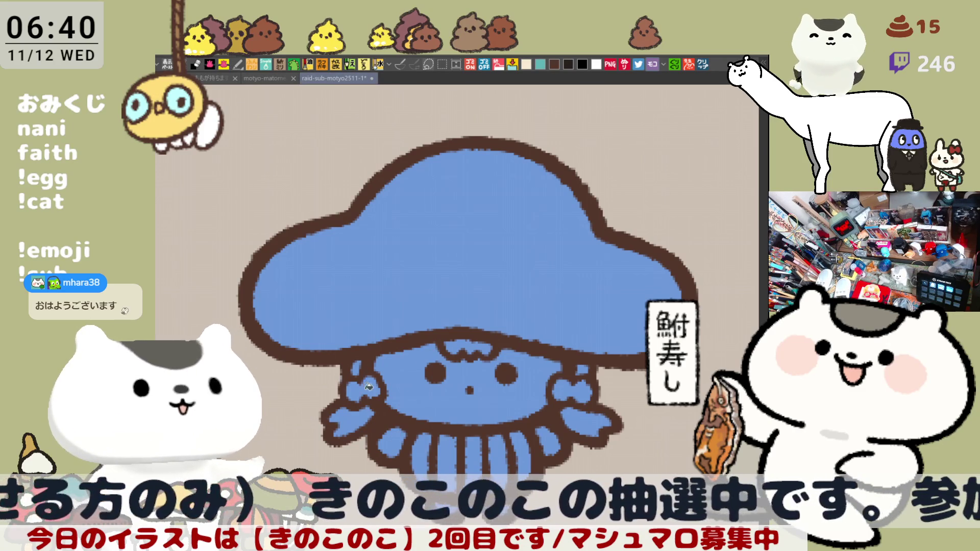
- Paint both ear puffs white, fill the face pale pink and blush both cheeks
drag(358, 390, 375, 390)
drag(559, 390, 580, 394)
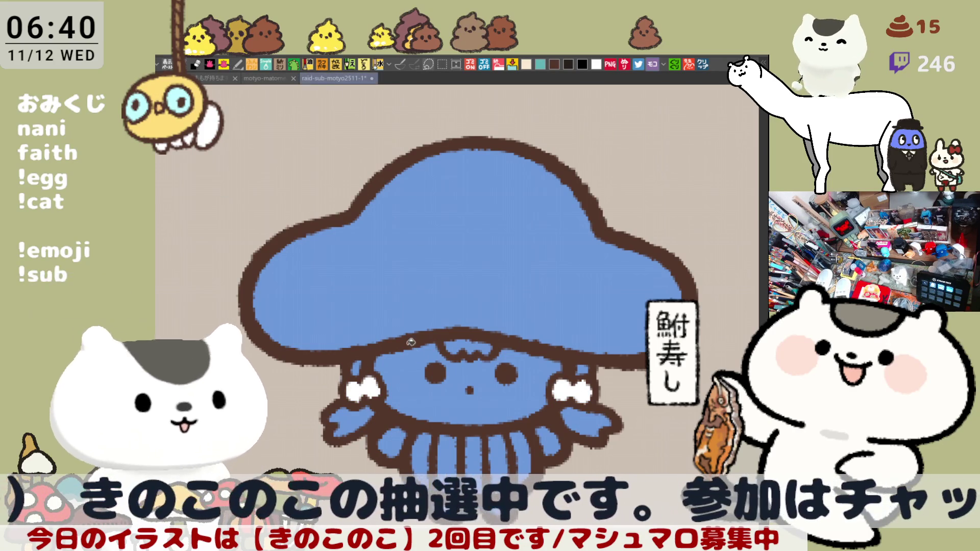
click(408, 362)
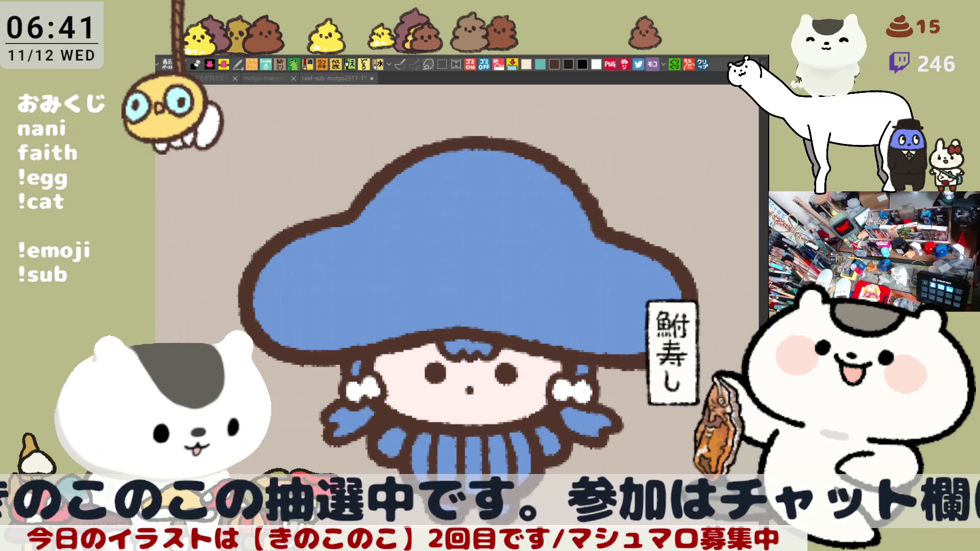
scroll(417, 307, down, 3)
mouse_move(409, 278)
mouse_down()
mouse_move(428, 275)
mouse_move(442, 299)
mouse_move(423, 278)
mouse_move(434, 286)
mouse_move(419, 287)
mouse_up()
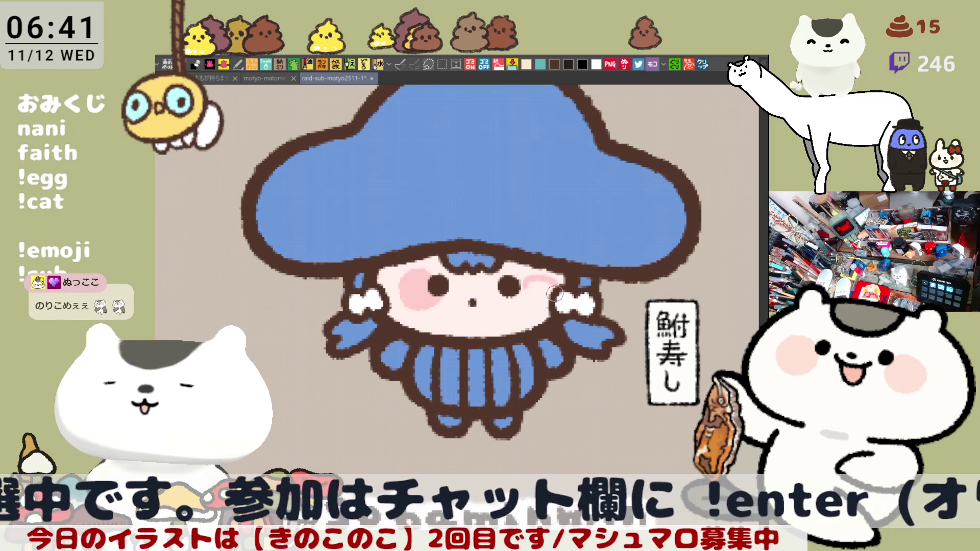
mouse_move(520, 289)
mouse_down()
mouse_move(541, 280)
mouse_move(533, 296)
mouse_move(523, 283)
mouse_move(545, 289)
mouse_move(518, 293)
mouse_move(546, 302)
mouse_move(533, 293)
mouse_move(544, 279)
mouse_move(536, 289)
mouse_up()
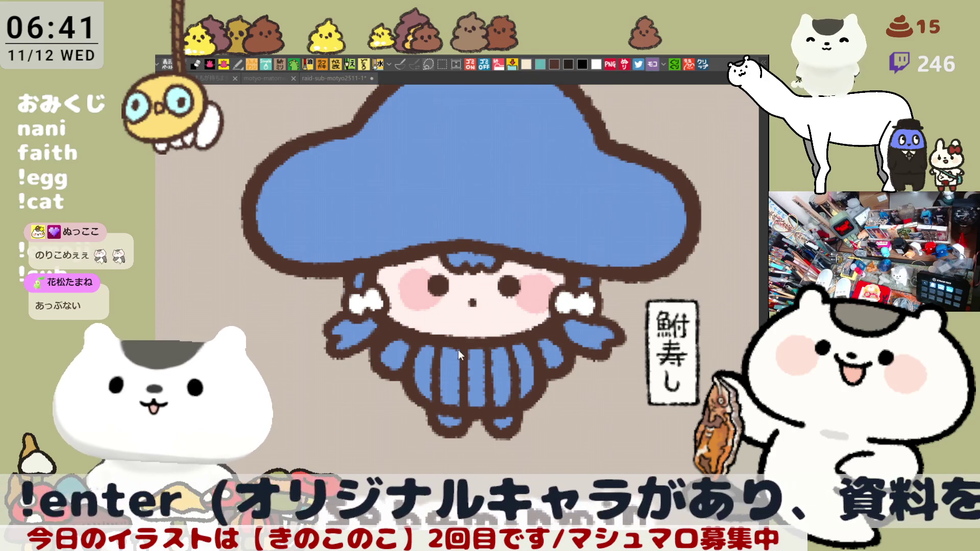
- Fill the four body stripes cream and both feet dark grey, then make the cap white
click(425, 375)
click(449, 377)
click(478, 377)
click(503, 378)
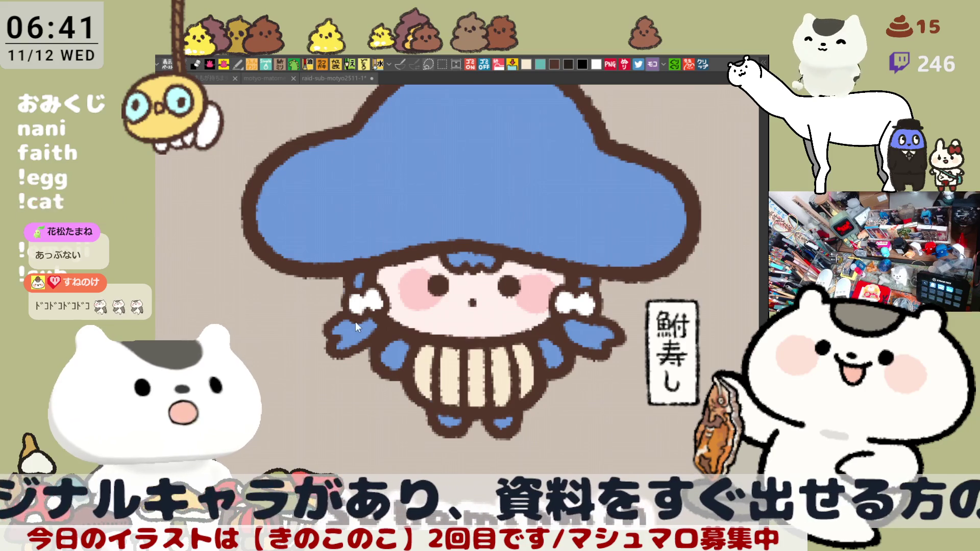
click(452, 420)
click(505, 421)
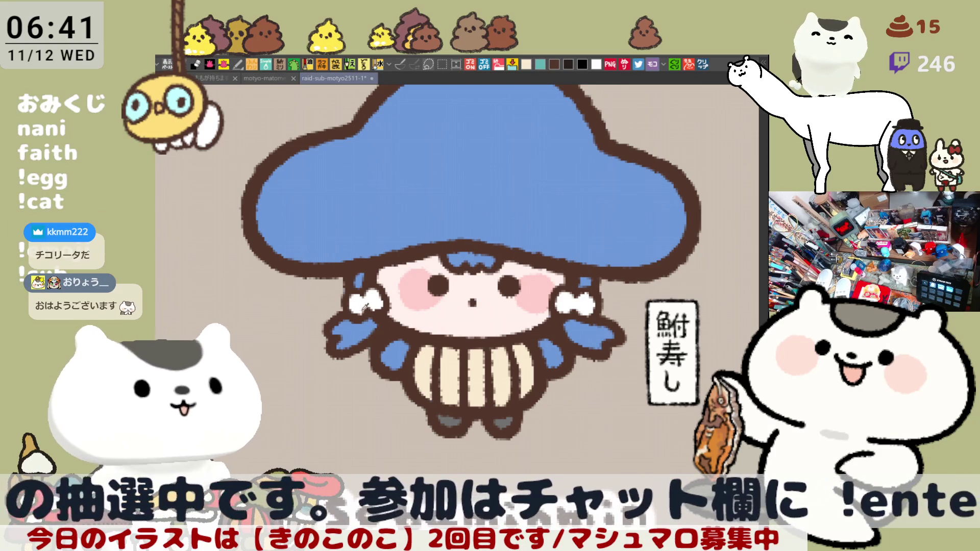
key(ctrl+z)
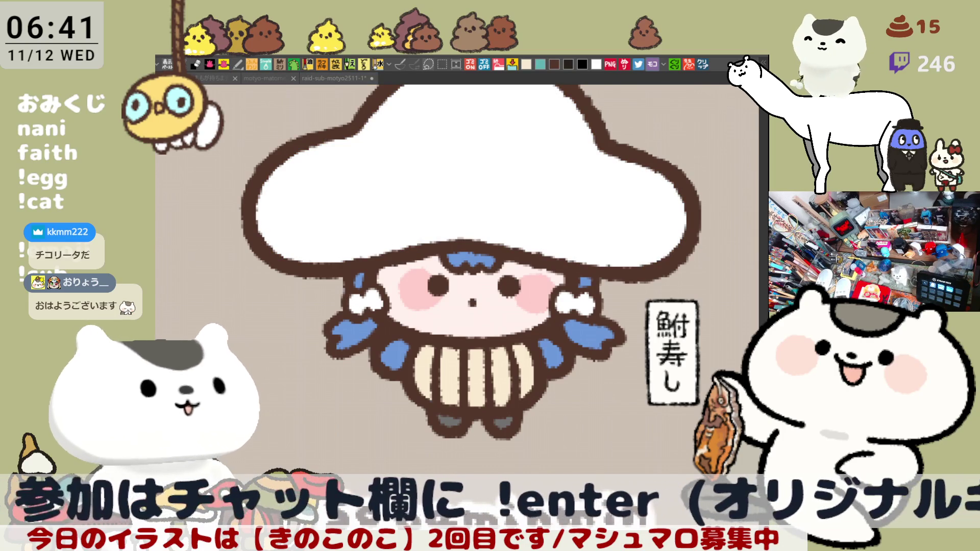
- Paint two large blue polka dots on the white mushroom cap
mouse_move(522, 193)
mouse_down()
mouse_move(482, 258)
mouse_move(463, 262)
mouse_move(521, 263)
mouse_move(477, 273)
mouse_move(532, 263)
mouse_move(474, 275)
mouse_up()
key(ctrl+z)
drag(582, 288, 585, 281)
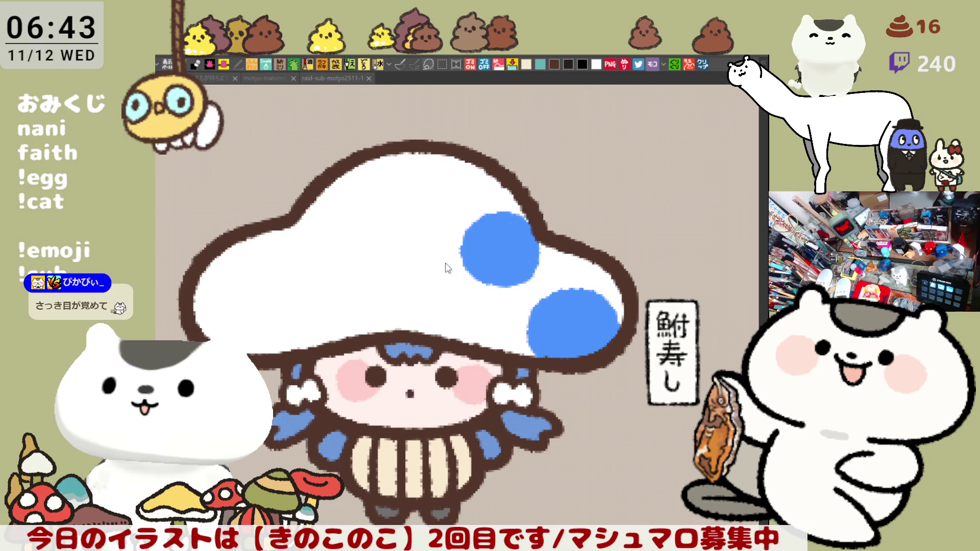
- Zoom out and pan until the full emote sheet is visible
scroll(279, 248, down, 5)
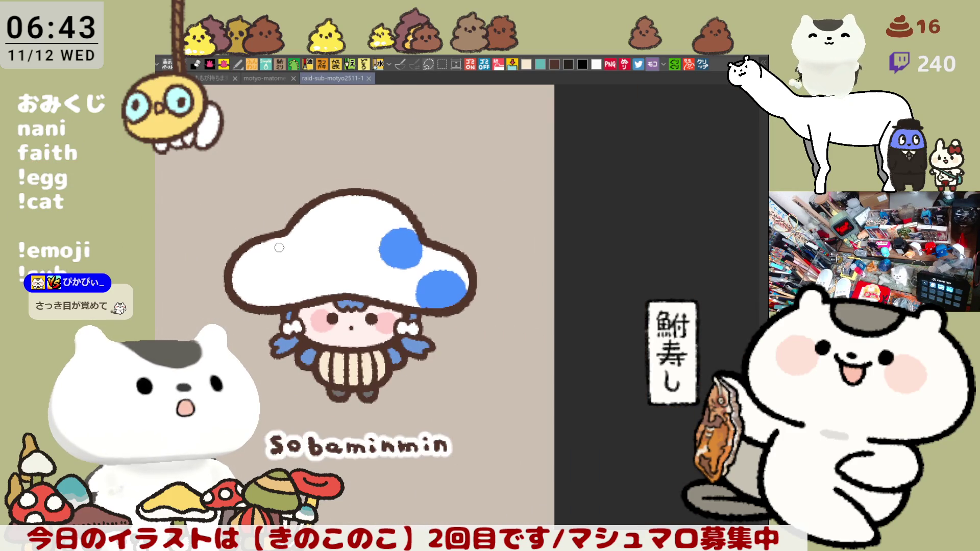
scroll(279, 248, down, 2)
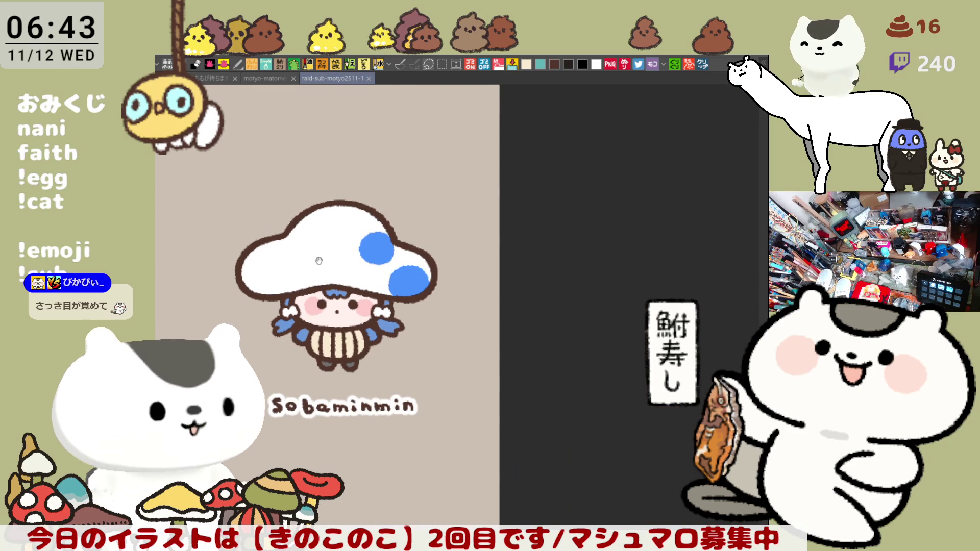
drag(319, 266, 437, 271)
scroll(534, 307, down, 5)
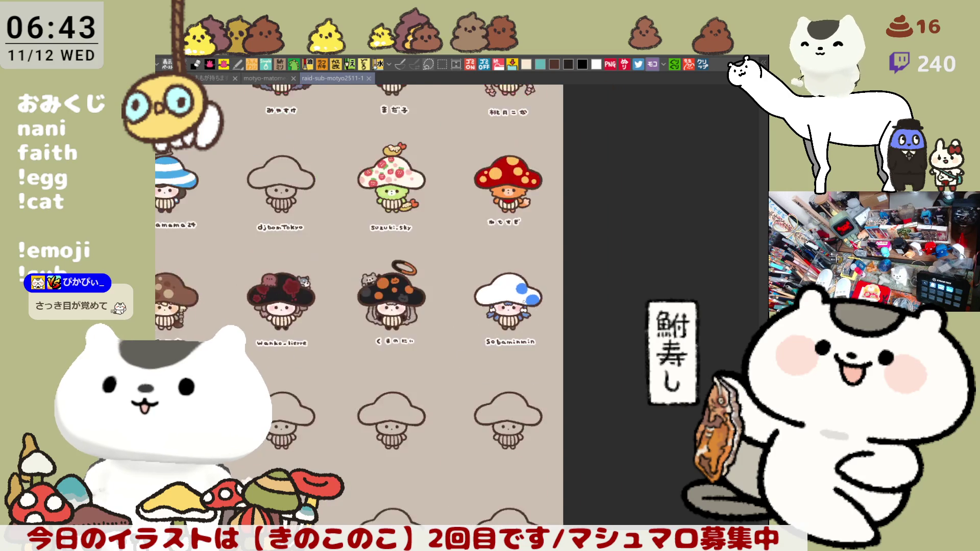
drag(499, 258, 570, 262)
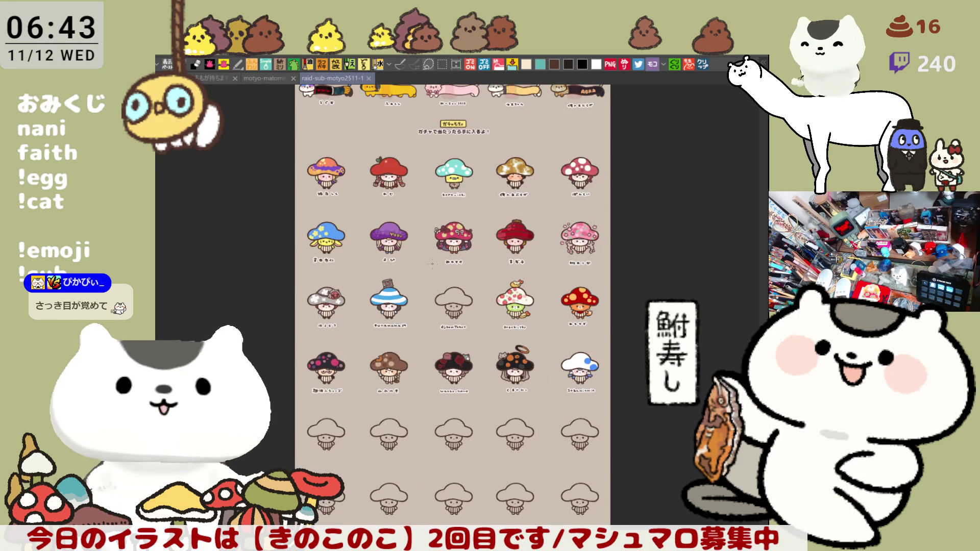
- Zoom in on the white-capped mushroom girl and sketch a small blue ring on her cap
scroll(431, 263, down, 2)
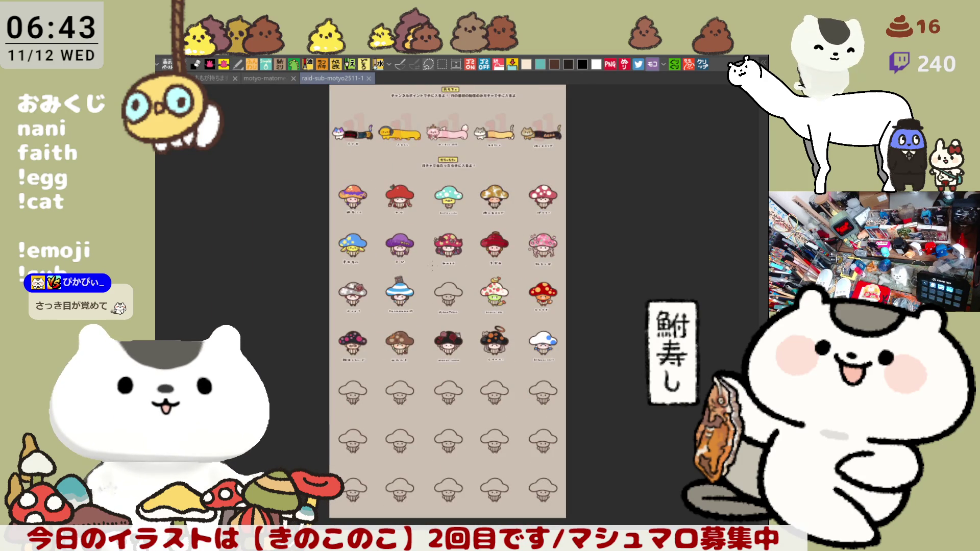
scroll(430, 264, up, 4)
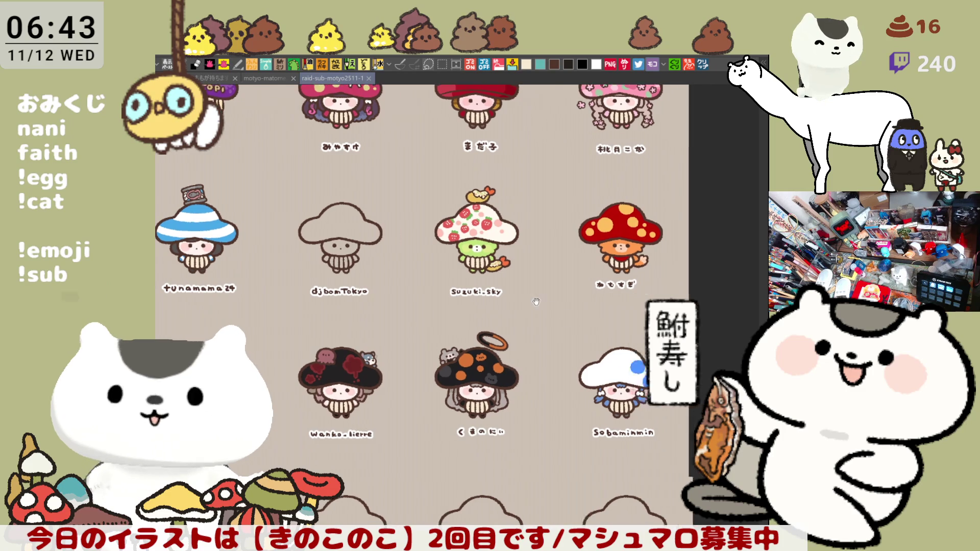
scroll(555, 308, up, 4)
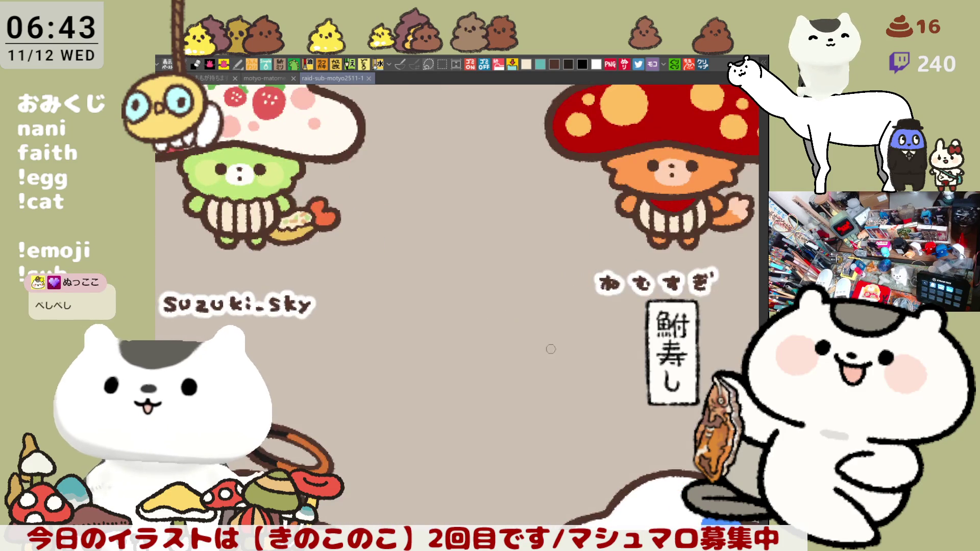
scroll(526, 328, down, 3)
scroll(487, 297, up, 4)
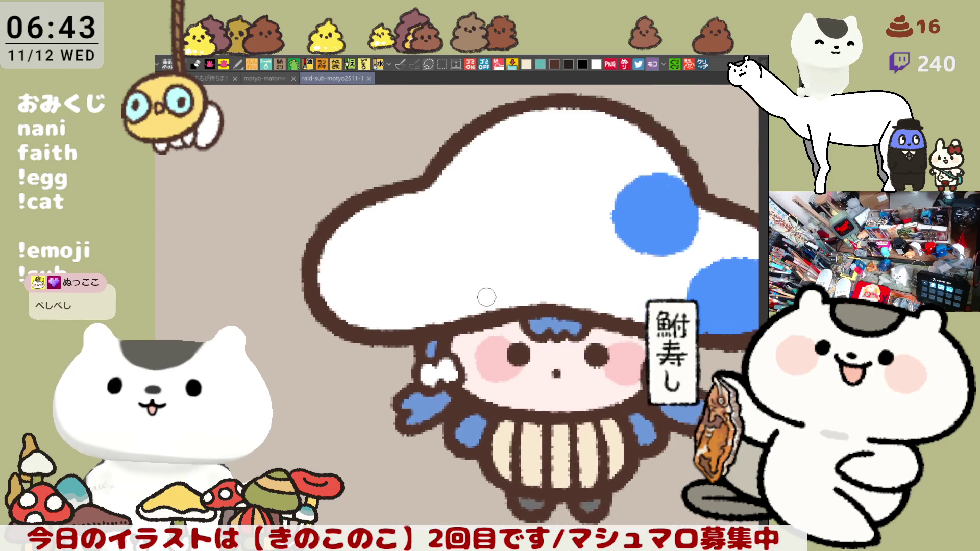
scroll(512, 270, up, 2)
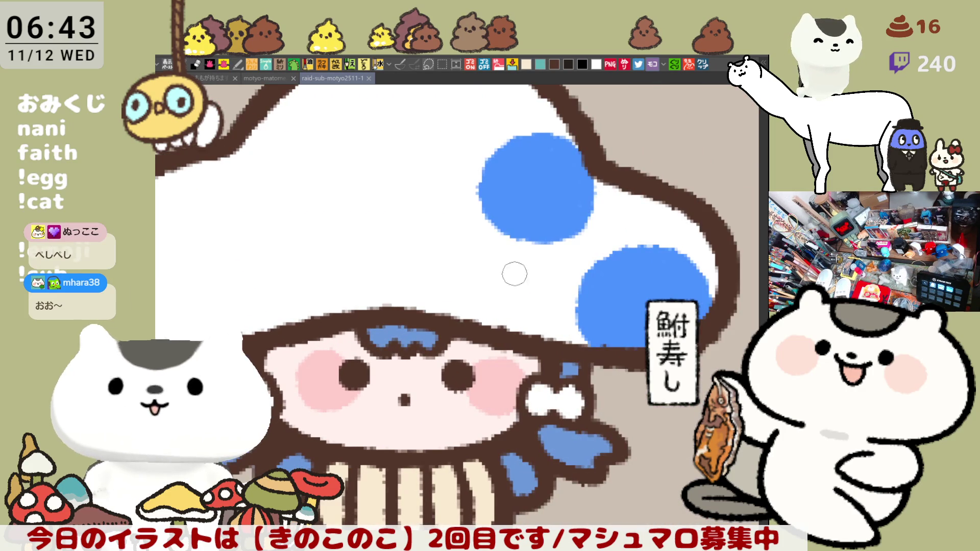
drag(504, 295, 531, 263)
- Redraw the small blue curve on the cap and slightly enlarge the big blue spot
key(ctrl+z)
mouse_move(505, 301)
mouse_down()
mouse_move(525, 271)
mouse_move(513, 268)
mouse_move(502, 290)
mouse_move(519, 283)
mouse_move(518, 294)
mouse_up()
key(ctrl+z)
key(ctrl+z)
key(ctrl+z)
key(ctrl+z)
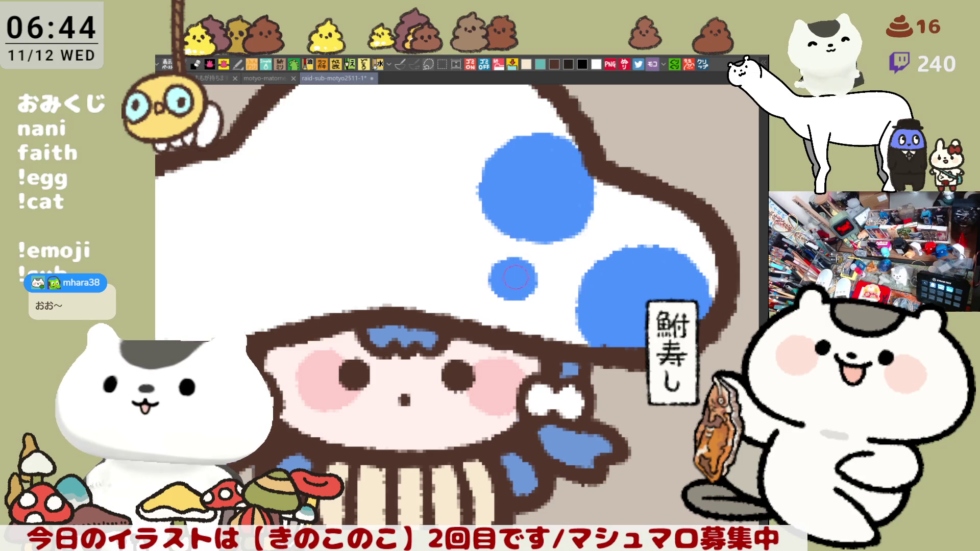
mouse_move(528, 255)
mouse_down()
mouse_move(549, 299)
mouse_move(574, 319)
mouse_up()
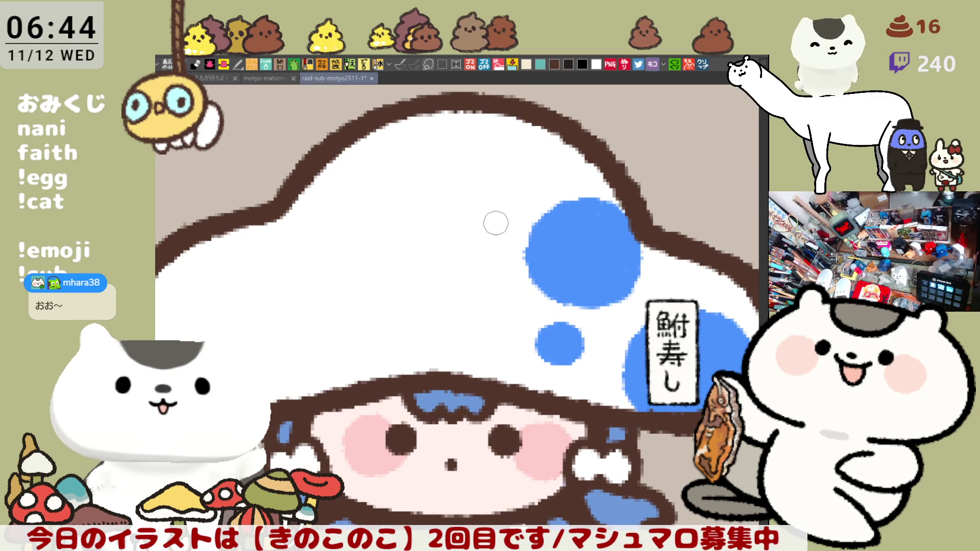
drag(635, 239, 632, 252)
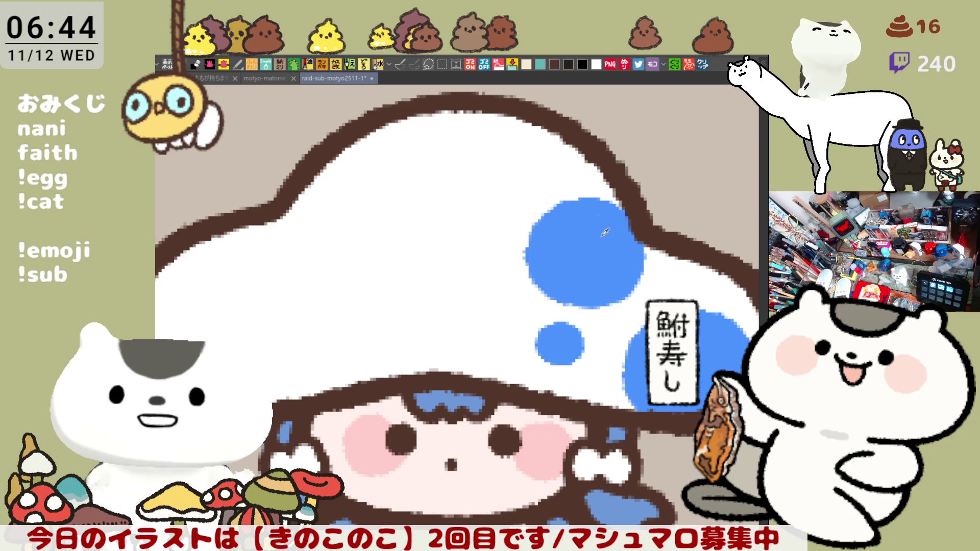
- Outline and fill new blue spots on the cap's left, undoing the lopsided attempts
mouse_move(462, 234)
mouse_down()
mouse_move(457, 173)
mouse_move(483, 236)
mouse_move(477, 176)
mouse_move(475, 241)
mouse_up()
key(ctrl+z)
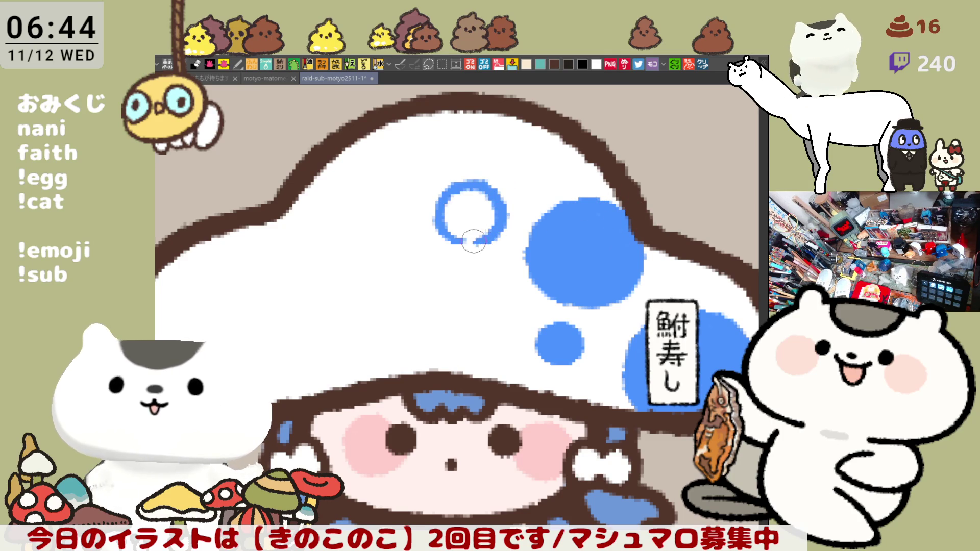
drag(434, 204, 470, 214)
mouse_move(394, 343)
mouse_down()
mouse_move(378, 293)
mouse_move(436, 347)
mouse_move(371, 319)
mouse_move(453, 284)
mouse_move(412, 335)
mouse_move(379, 329)
mouse_up()
click(407, 310)
key(ctrl+z)
key(ctrl+z)
click(414, 311)
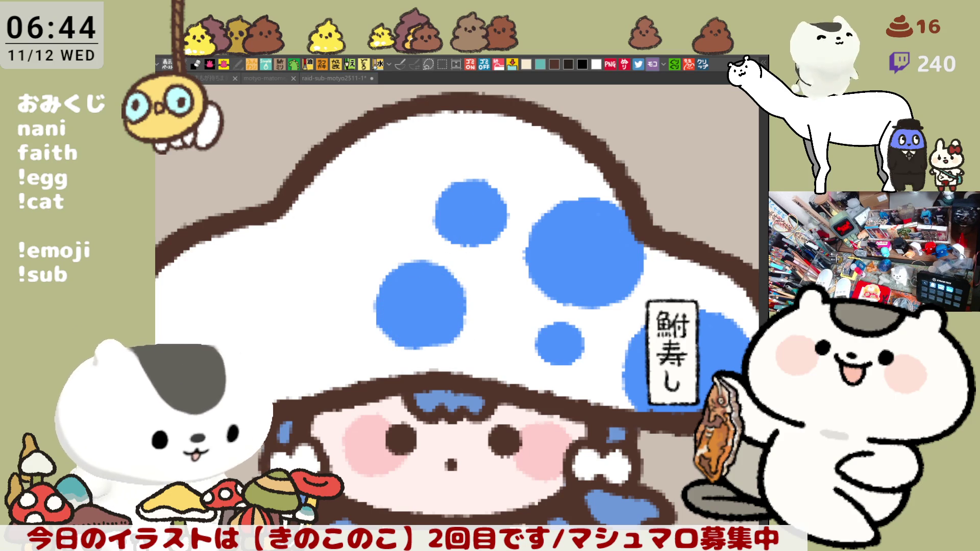
key(ctrl+z)
key(ctrl+z)
- Outline and fill red spots on the lower cap and near its top
mouse_move(445, 313)
mouse_down()
mouse_move(498, 306)
mouse_move(456, 320)
mouse_up()
click(466, 285)
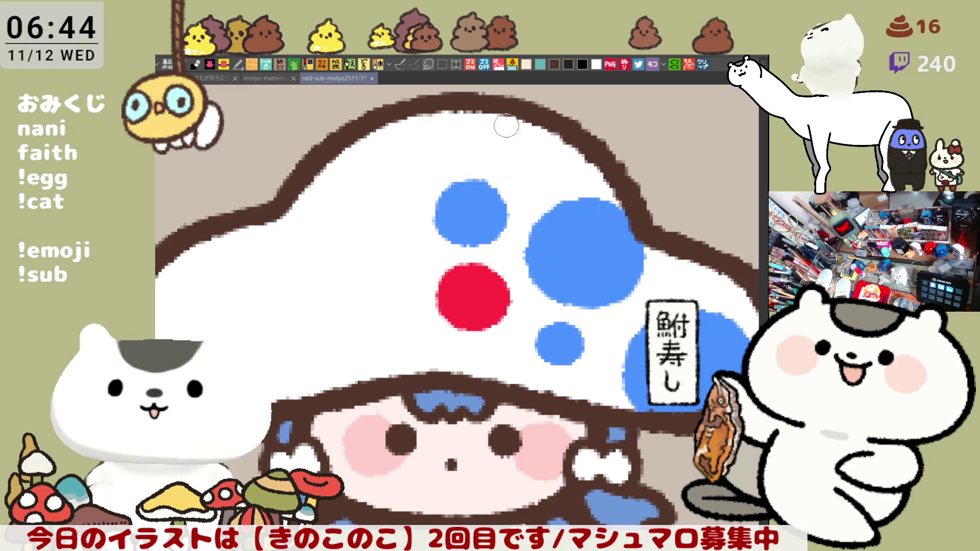
scroll(515, 163, up, 2)
mouse_move(496, 161)
mouse_down()
mouse_move(503, 212)
mouse_move(551, 171)
mouse_up()
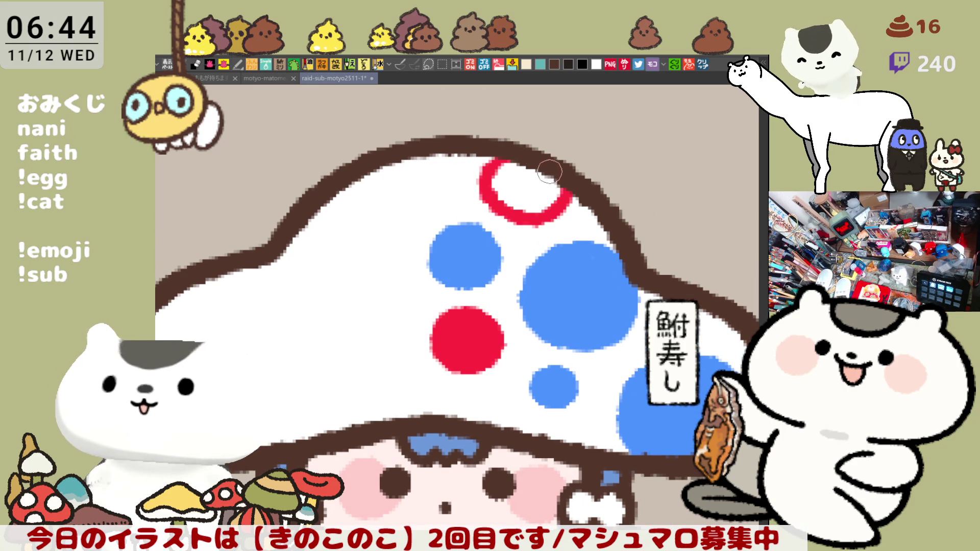
click(530, 197)
scroll(537, 322, down, 2)
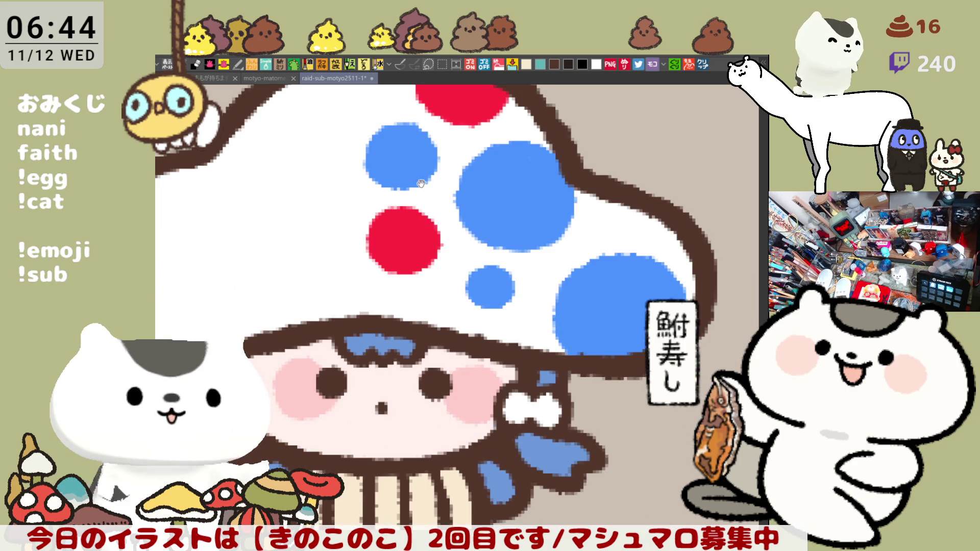
scroll(540, 174, up, 2)
key(ctrl+z)
key(ctrl+z)
mouse_move(540, 174)
mouse_down()
mouse_move(497, 214)
mouse_move(552, 176)
mouse_move(541, 168)
mouse_up()
click(533, 199)
- Add small red dots beside the upper red spot and left of a blue spot
mouse_move(448, 212)
mouse_down()
mouse_move(441, 202)
mouse_move(434, 225)
mouse_move(457, 201)
mouse_up()
key(ctrl+z)
click(444, 211)
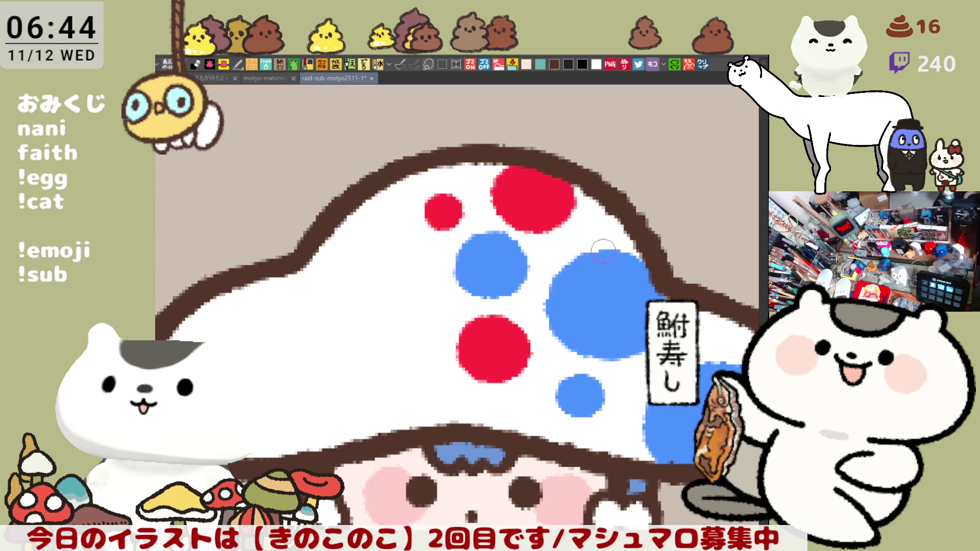
drag(461, 289, 445, 302)
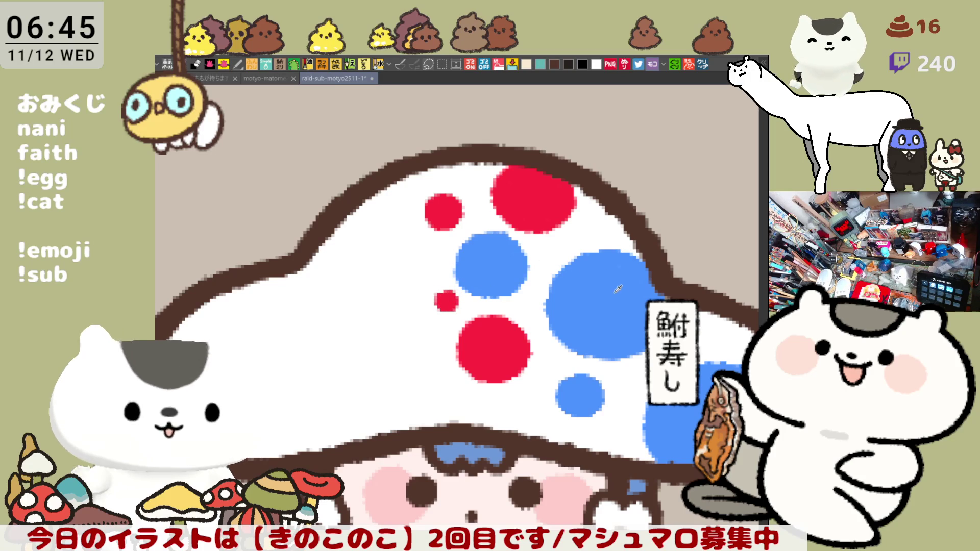
- Add two more filled blue spots across the cap's left side
drag(332, 360, 442, 290)
mouse_move(376, 360)
mouse_down()
mouse_move(361, 352)
mouse_move(421, 308)
mouse_move(370, 357)
mouse_move(431, 301)
mouse_move(379, 362)
mouse_up()
key(ctrl+z)
click(359, 312)
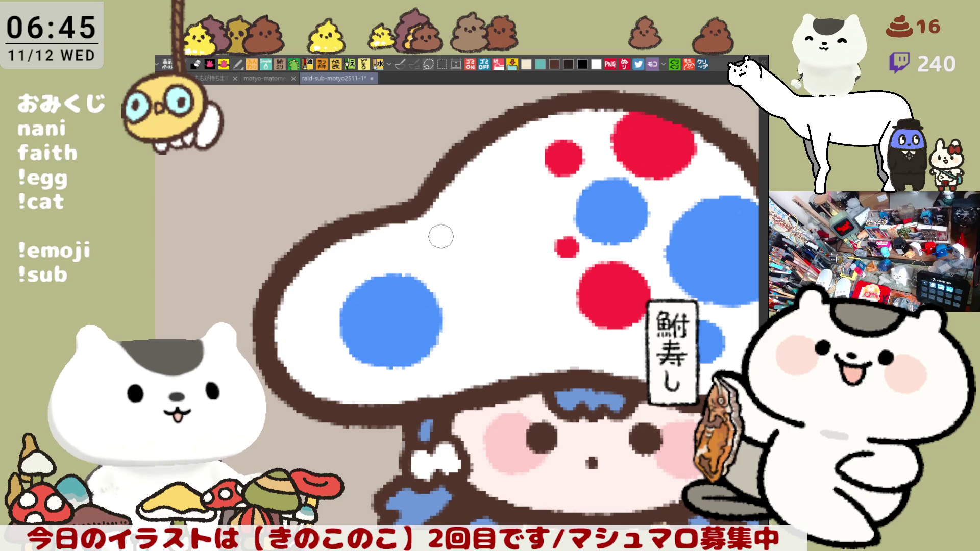
drag(454, 219, 341, 219)
mouse_move(363, 252)
mouse_down()
mouse_move(368, 218)
mouse_move(359, 265)
mouse_up()
click(364, 238)
- Round out the small red dot and add another filled red spot on the cap
key(p)
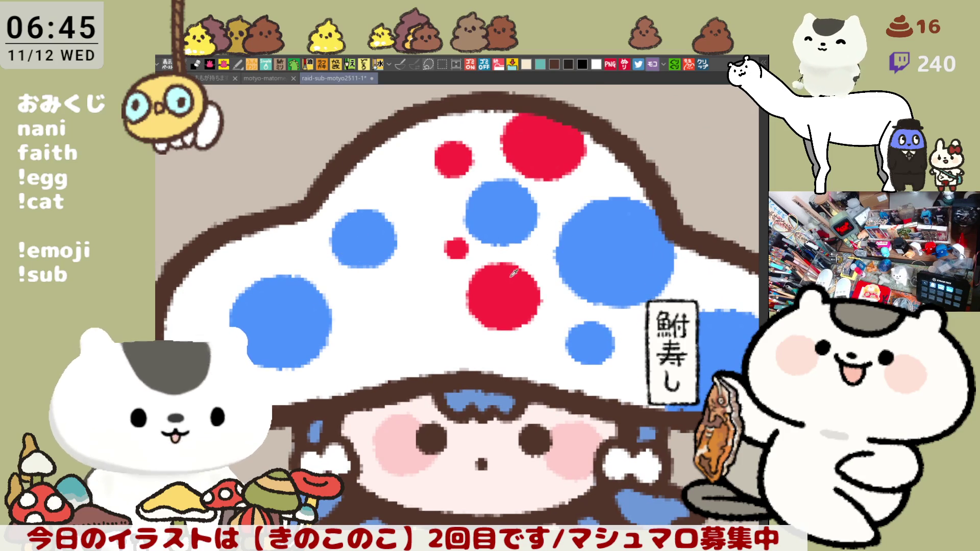
drag(477, 232, 458, 249)
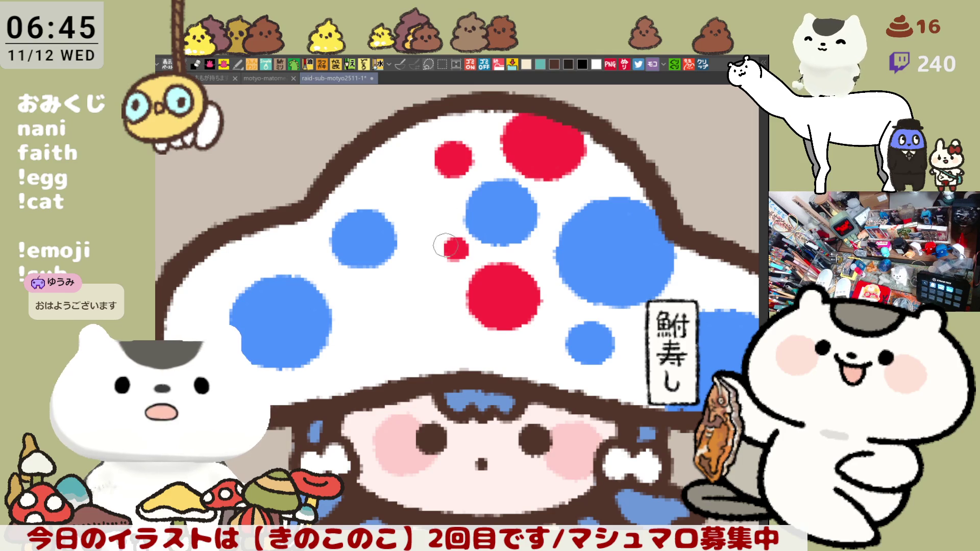
mouse_move(374, 322)
mouse_down()
mouse_move(392, 286)
mouse_move(360, 329)
mouse_move(370, 285)
mouse_move(352, 319)
mouse_move(341, 299)
mouse_move(352, 320)
mouse_up()
key(ctrl+z)
key(ctrl+z)
click(363, 300)
- Add a red spot at the cap's left edge and a small dot below, rounding a notched spot
drag(286, 256, 337, 283)
drag(250, 292, 220, 322)
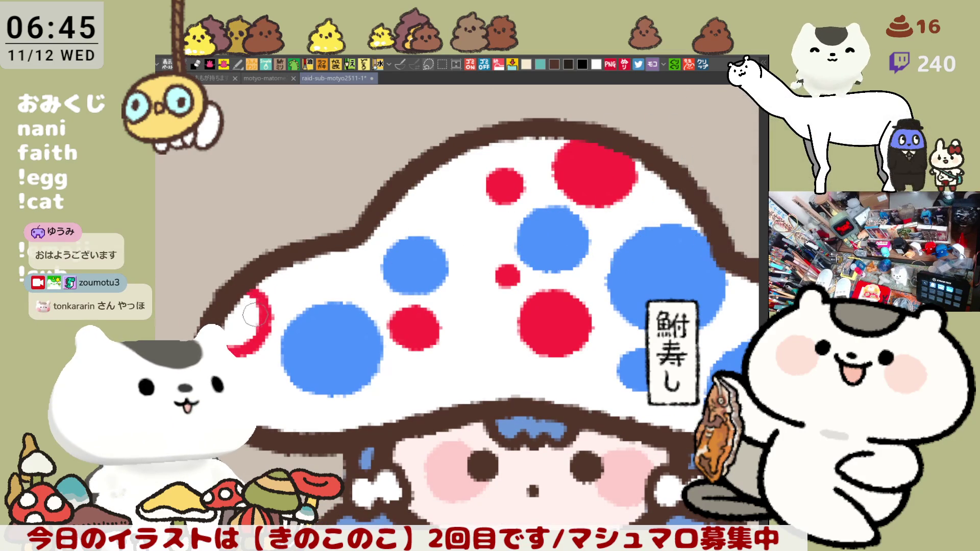
click(249, 320)
drag(406, 370, 398, 376)
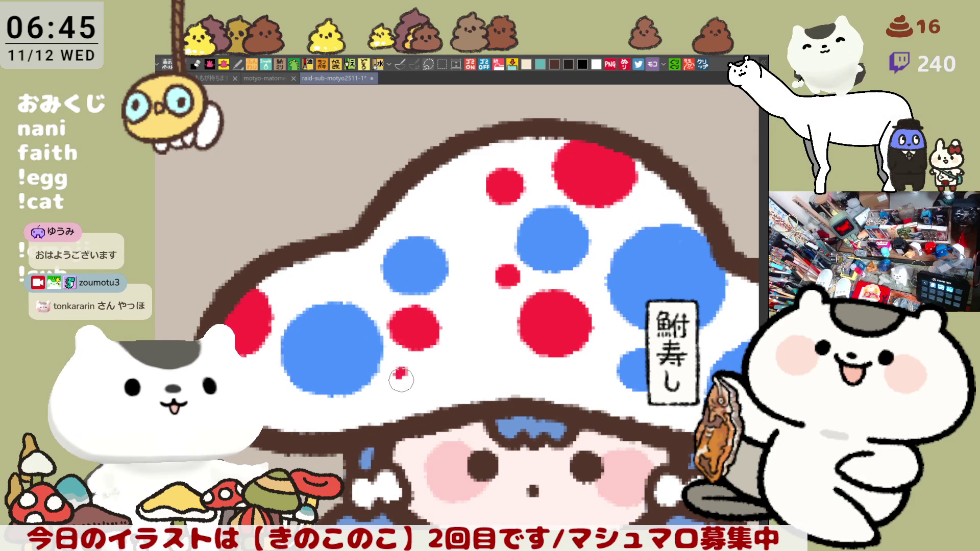
mouse_move(397, 316)
mouse_down()
mouse_move(419, 309)
mouse_move(393, 321)
mouse_move(432, 321)
mouse_move(428, 329)
mouse_up()
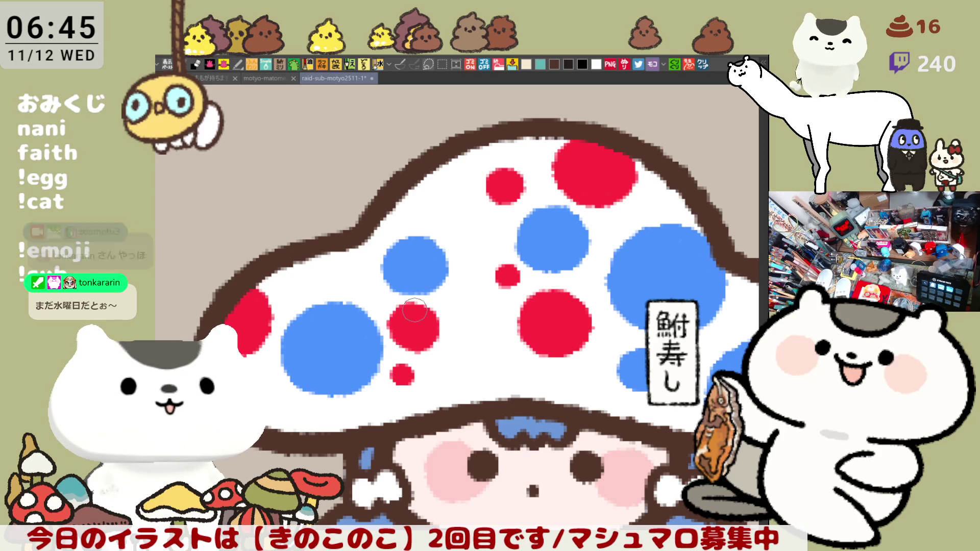
- Check the polka-dotted mushroom girl among the emotes, recenter her, and save with Ctrl+S
scroll(414, 311, down, 5)
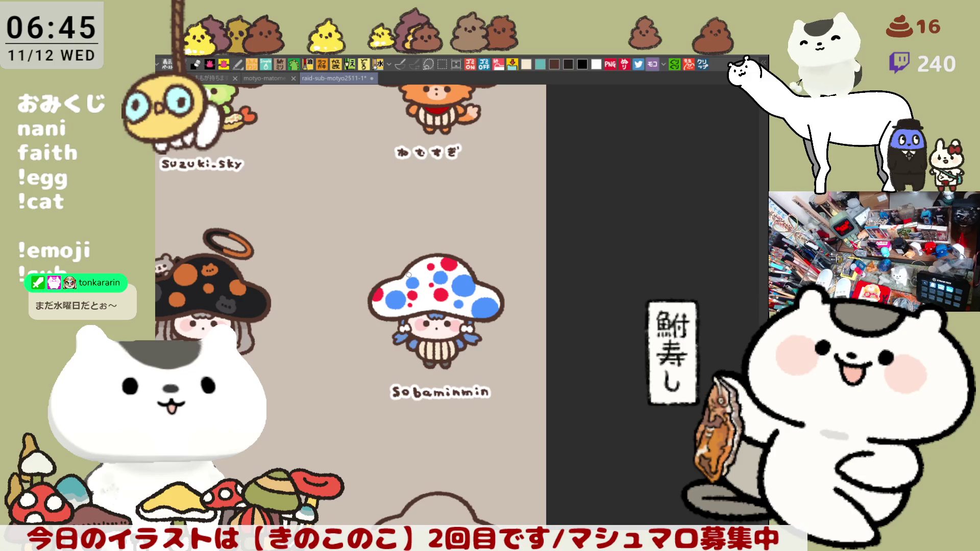
scroll(408, 275, up, 4)
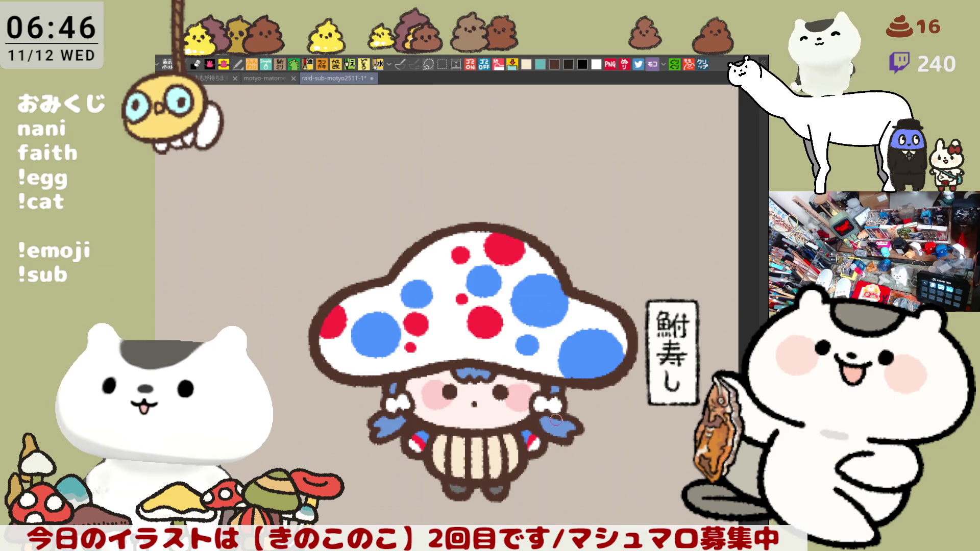
scroll(555, 419, down, 3)
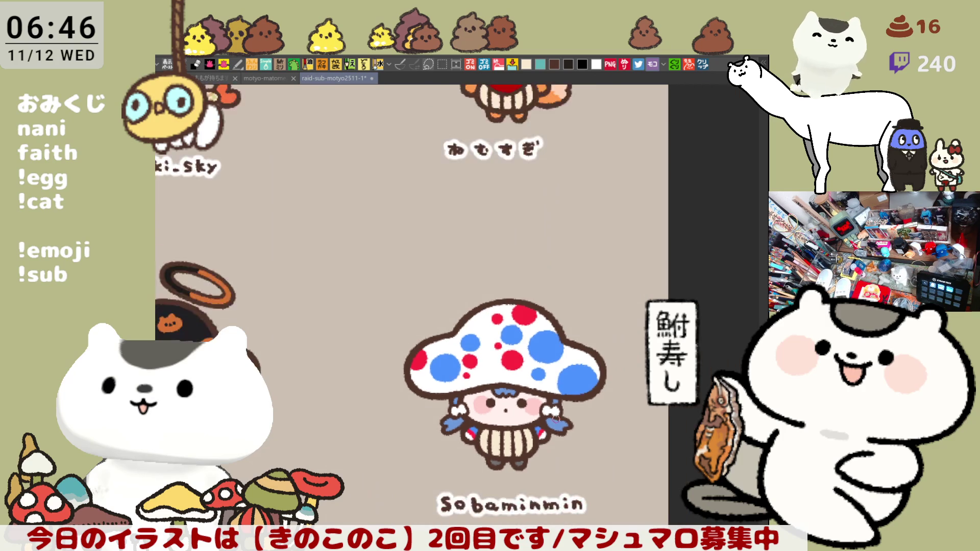
scroll(555, 418, up, 5)
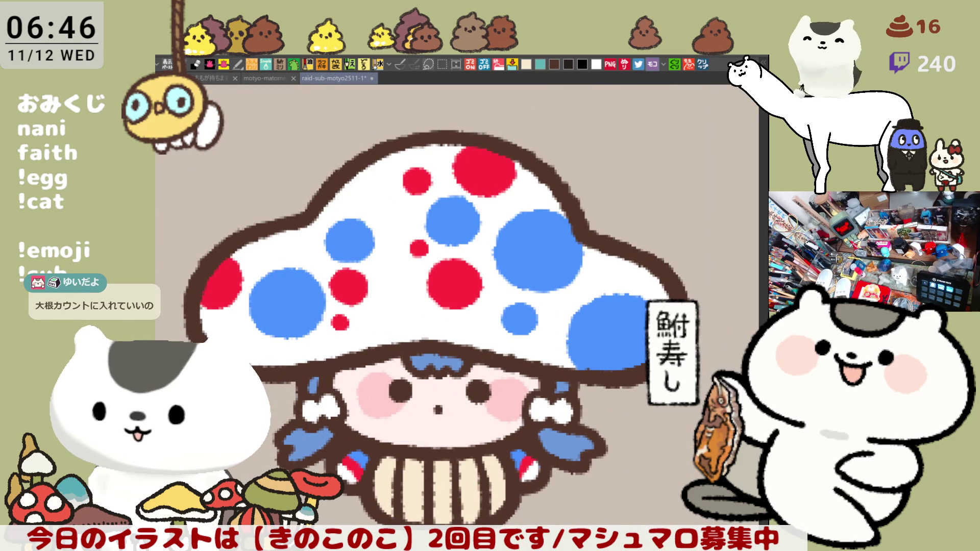
drag(436, 407, 485, 342)
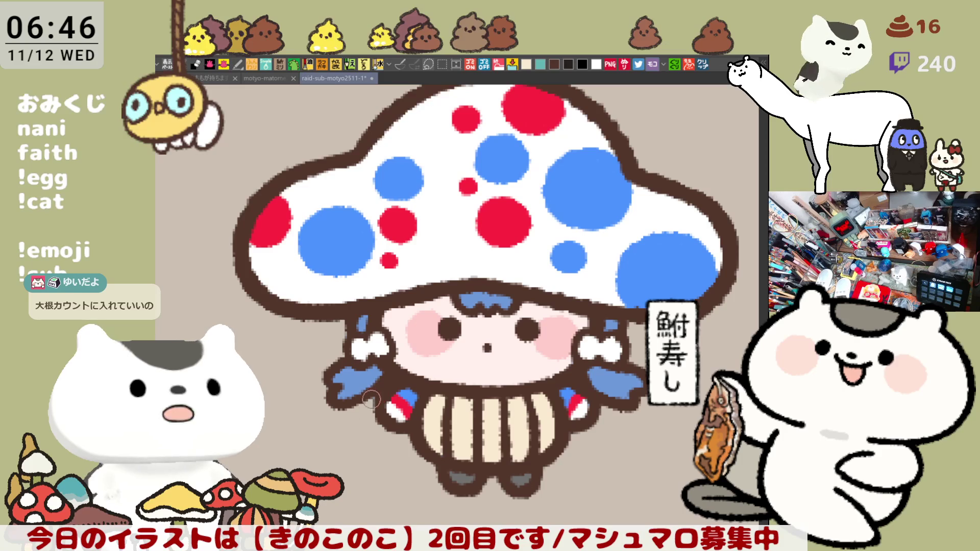
key(ctrl+s)
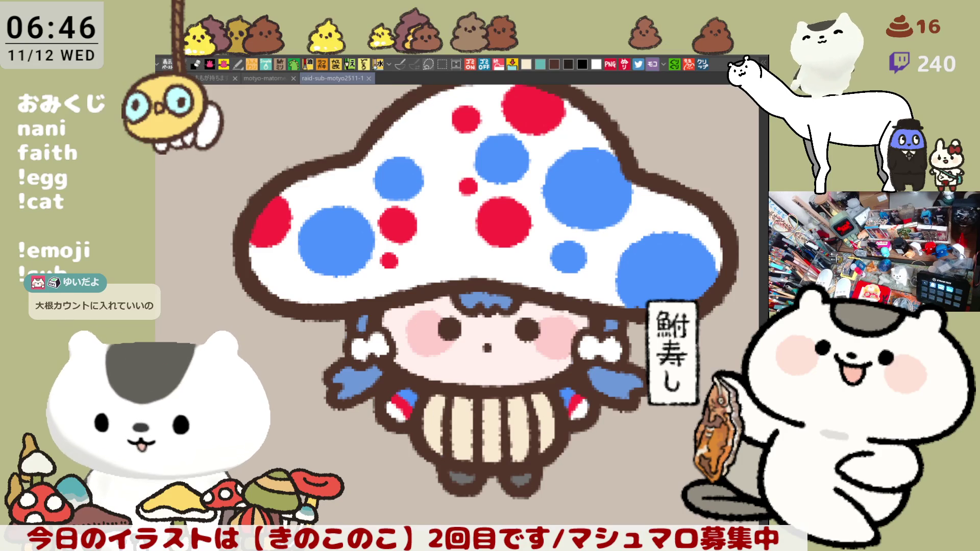
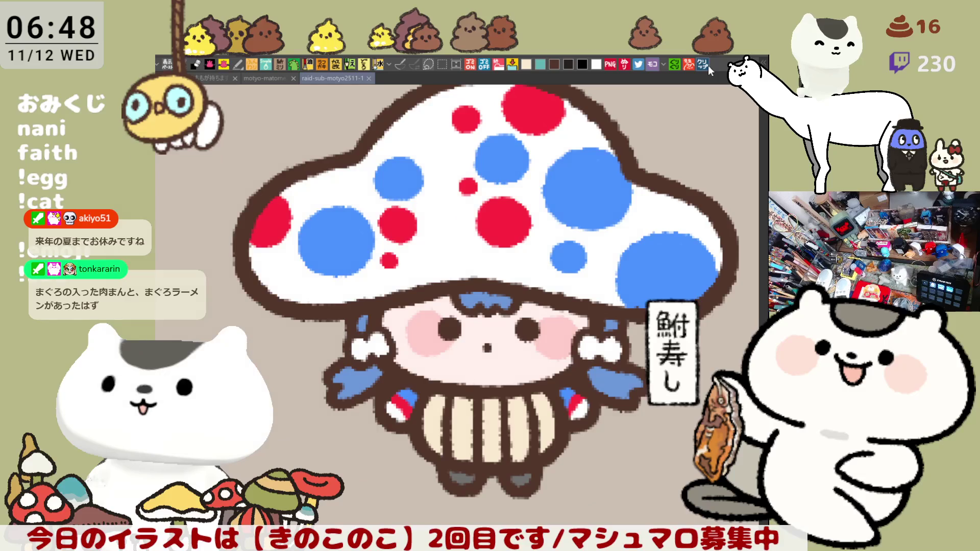
- Open the copied map image as a new canvas, look it over, and close it
click(708, 66)
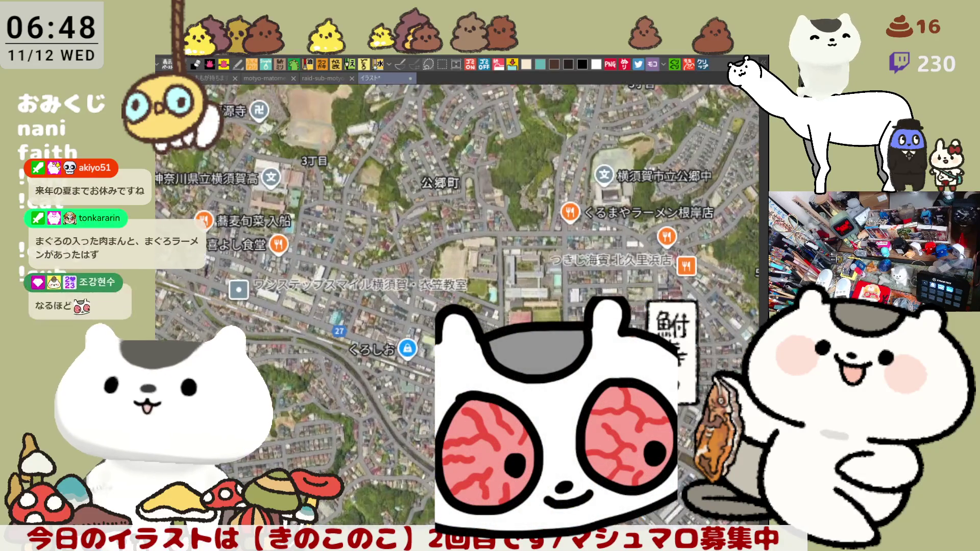
scroll(514, 344, down, 1)
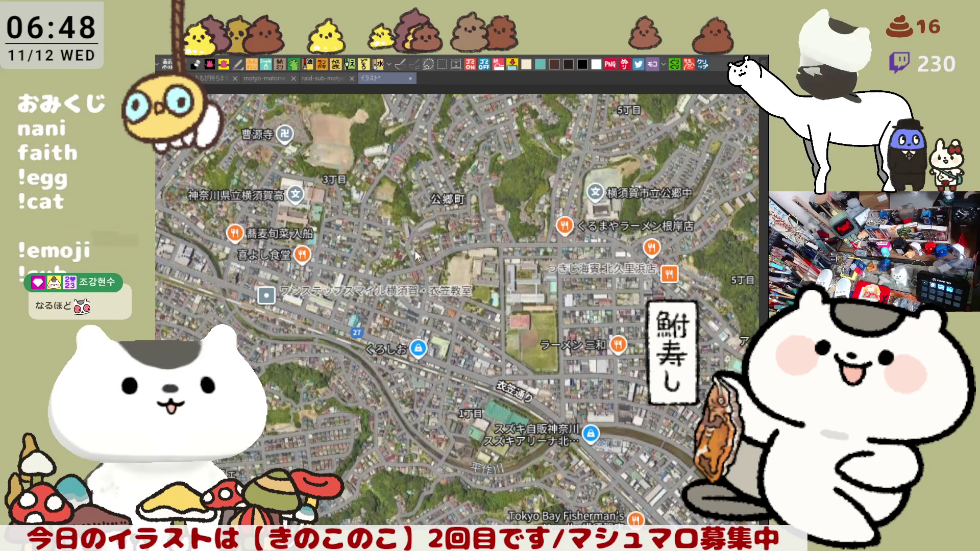
key(ctrl+w)
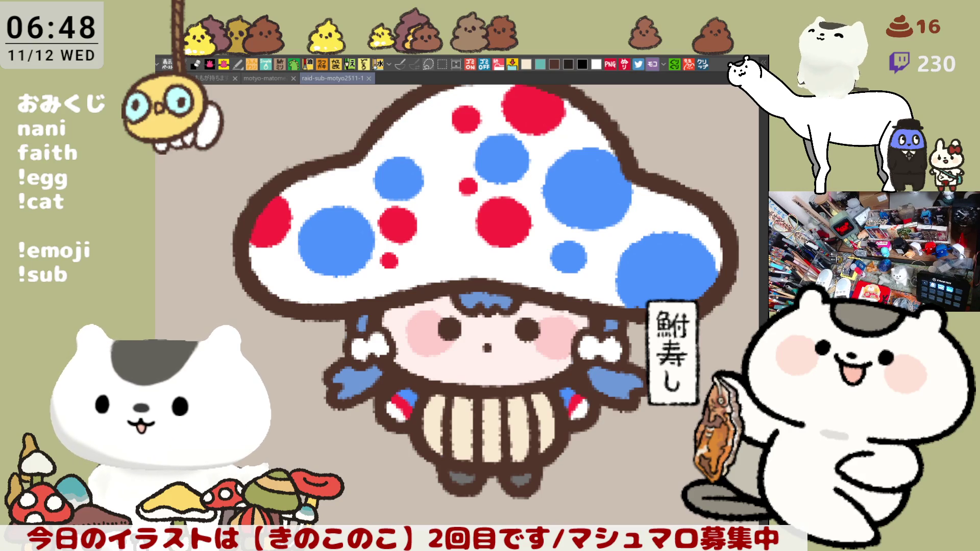
- Open the copied satellite map as a new canvas and pan around to view the fields
click(706, 66)
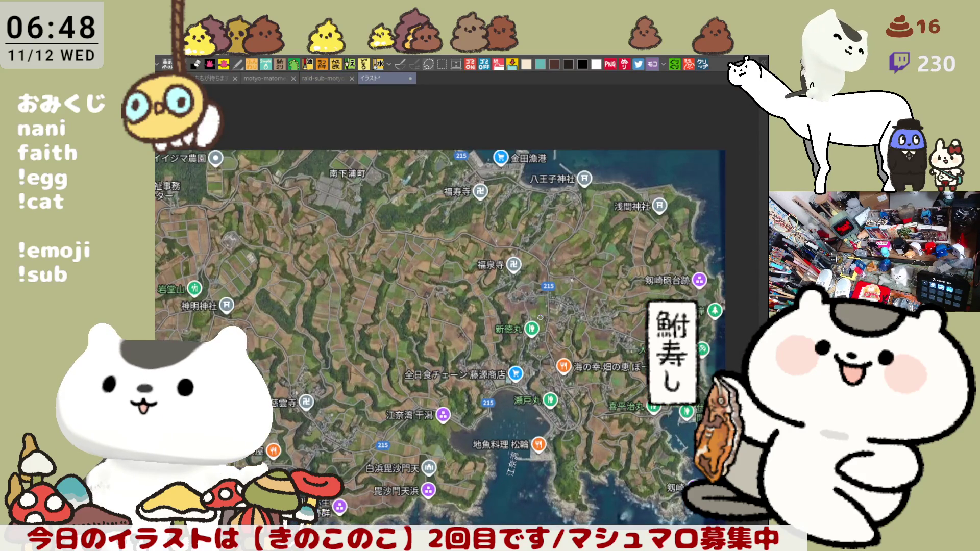
scroll(483, 301, up, 1)
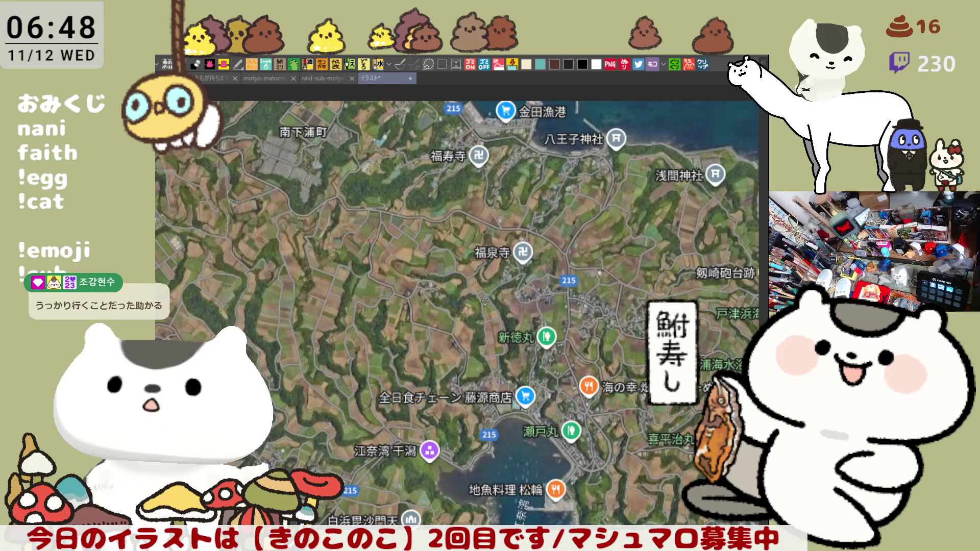
scroll(391, 305, up, 3)
scroll(391, 306, down, 3)
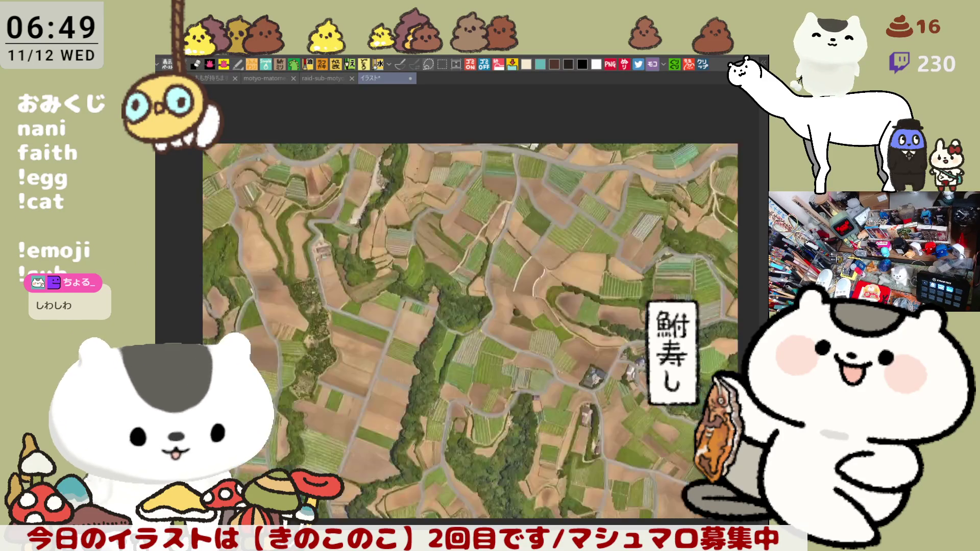
scroll(548, 465, up, 3)
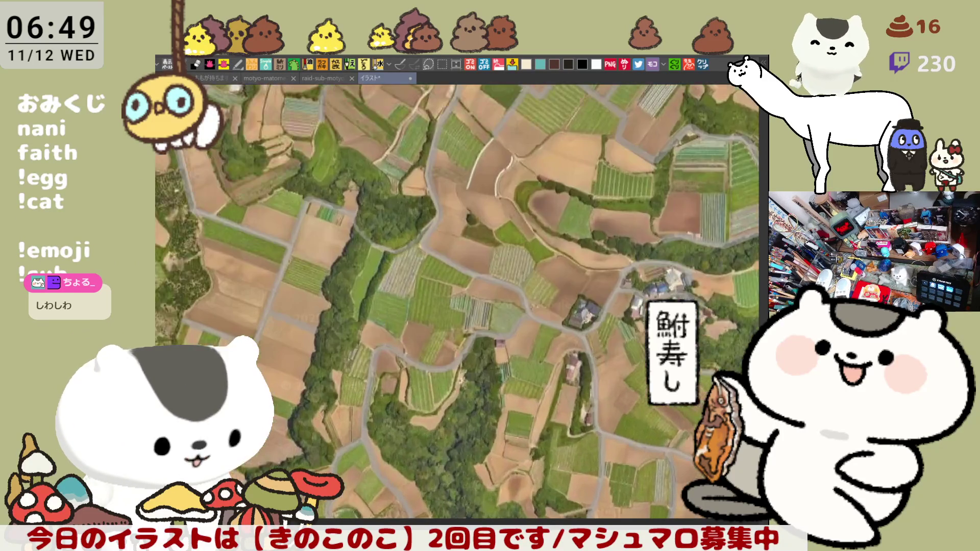
drag(640, 497, 547, 465)
scroll(479, 394, up, 3)
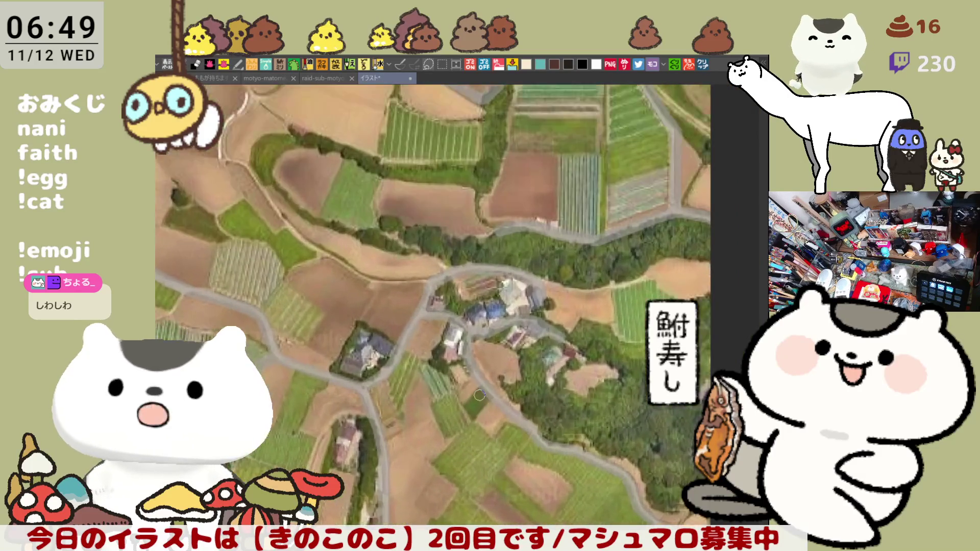
scroll(479, 394, down, 2)
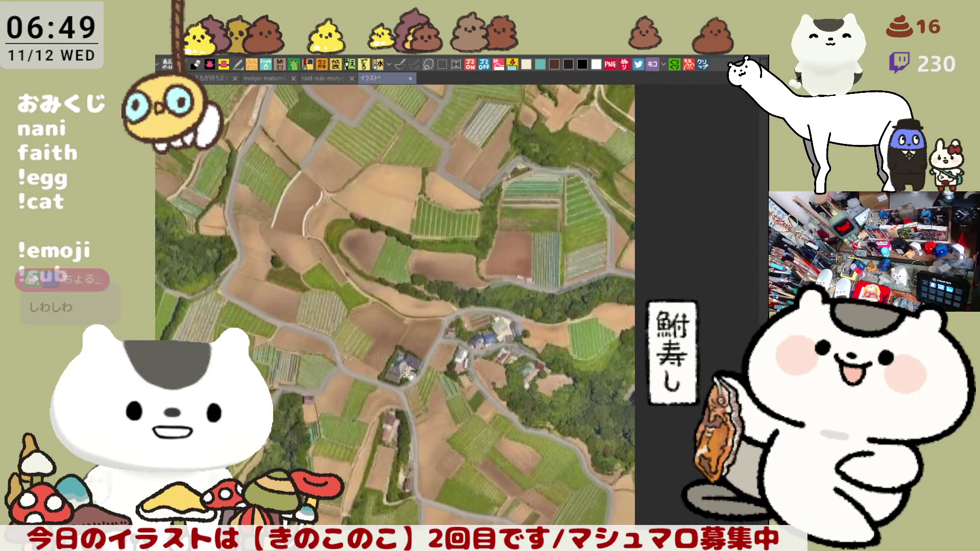
scroll(508, 390, down, 3)
scroll(508, 389, down, 1)
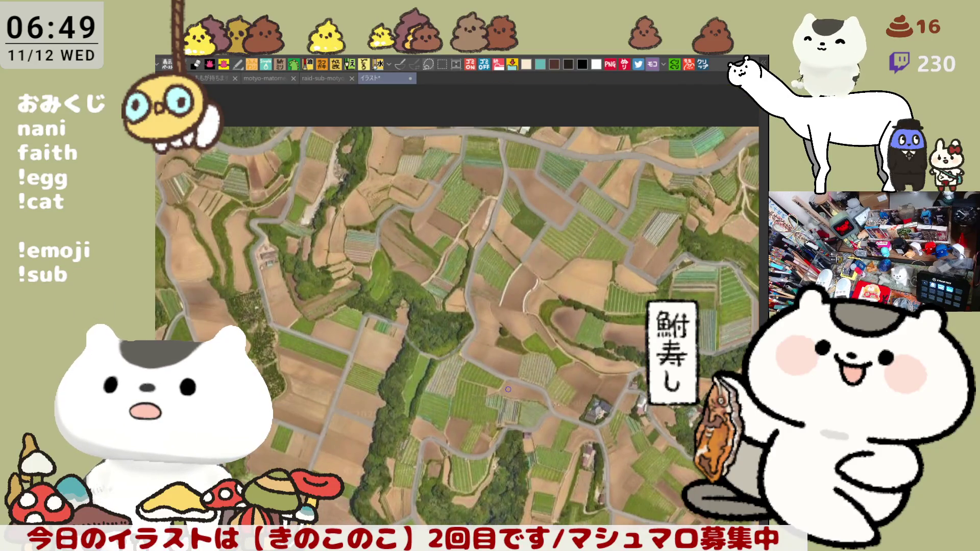
scroll(508, 389, down, 1)
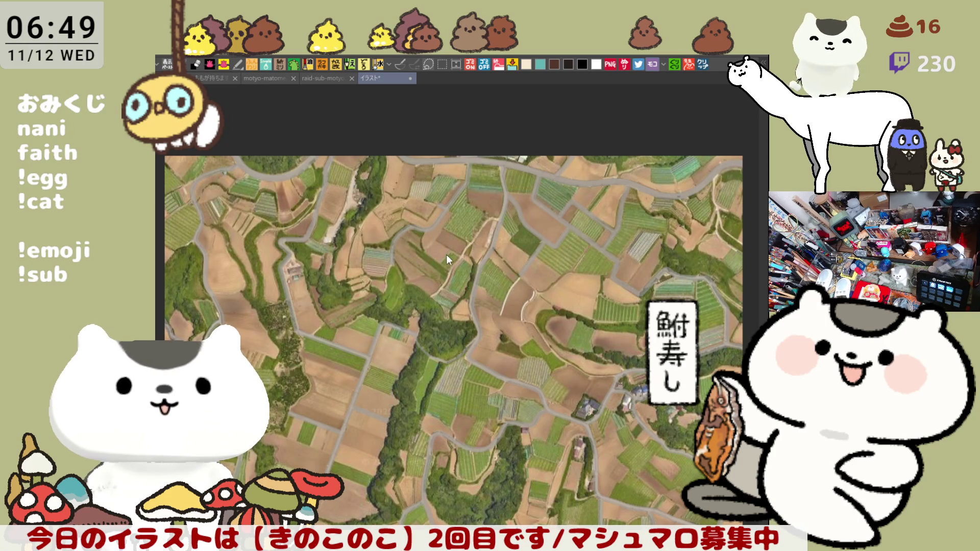
- Return to the mushroom illustration and zoom in on an empty outlined character
key(ctrl+shift+Tab)
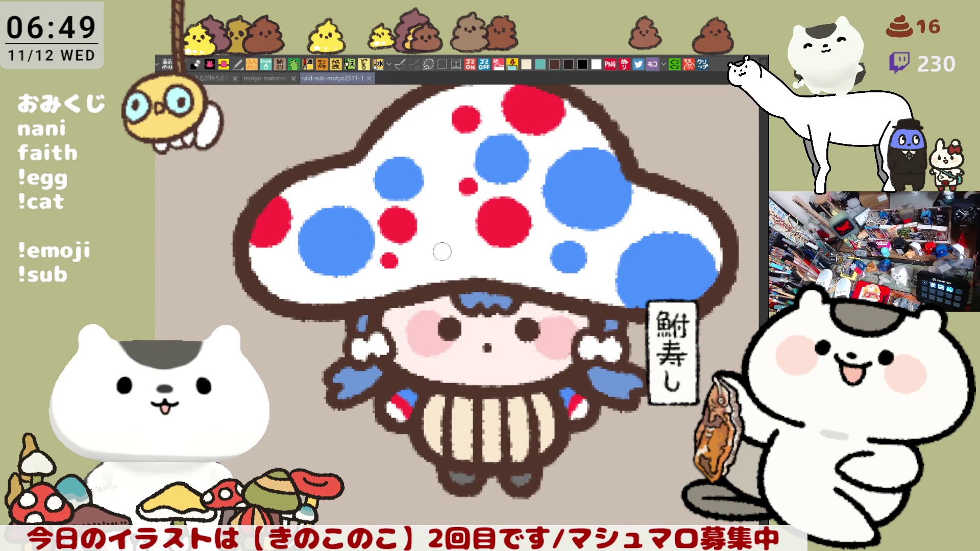
scroll(445, 250, down, 5)
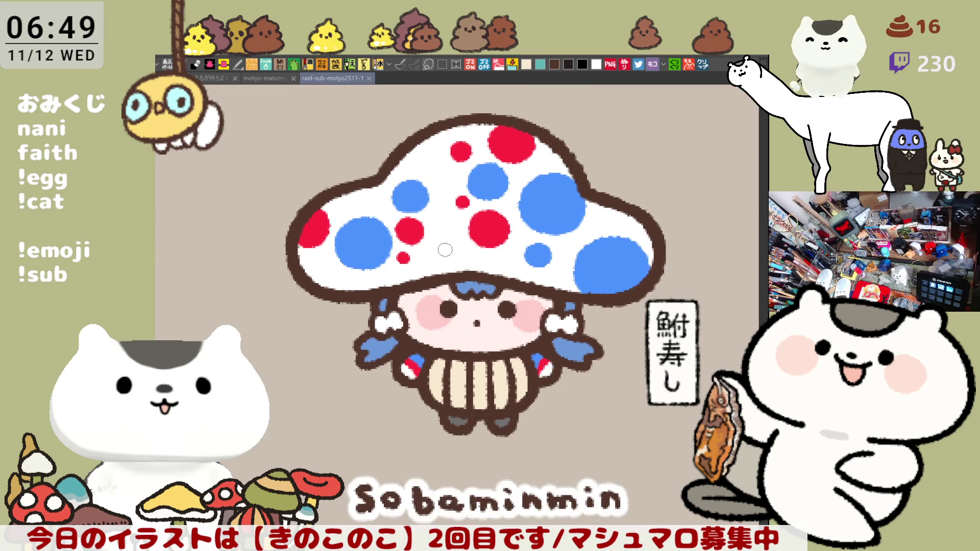
scroll(445, 250, down, 5)
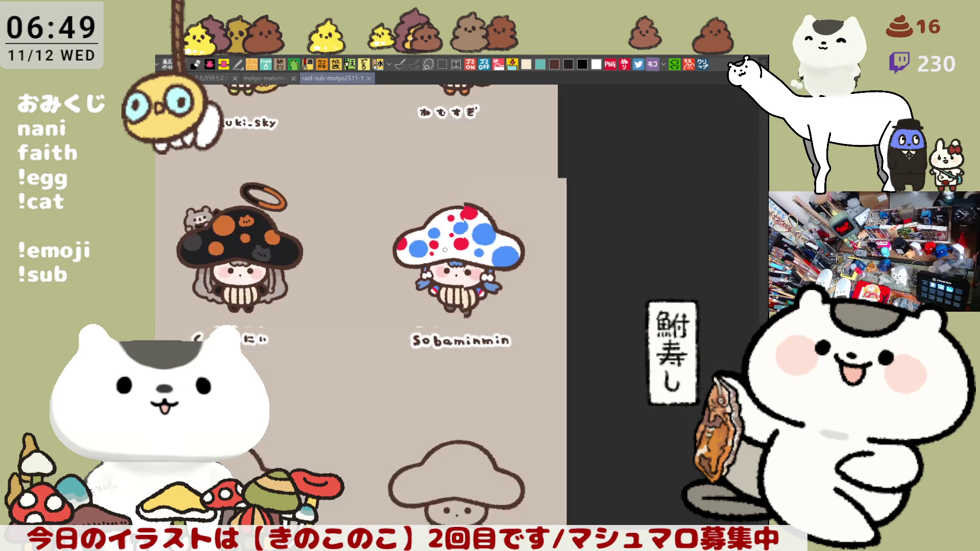
scroll(446, 283, left, 3)
scroll(447, 282, left, 5)
scroll(446, 283, down, 2)
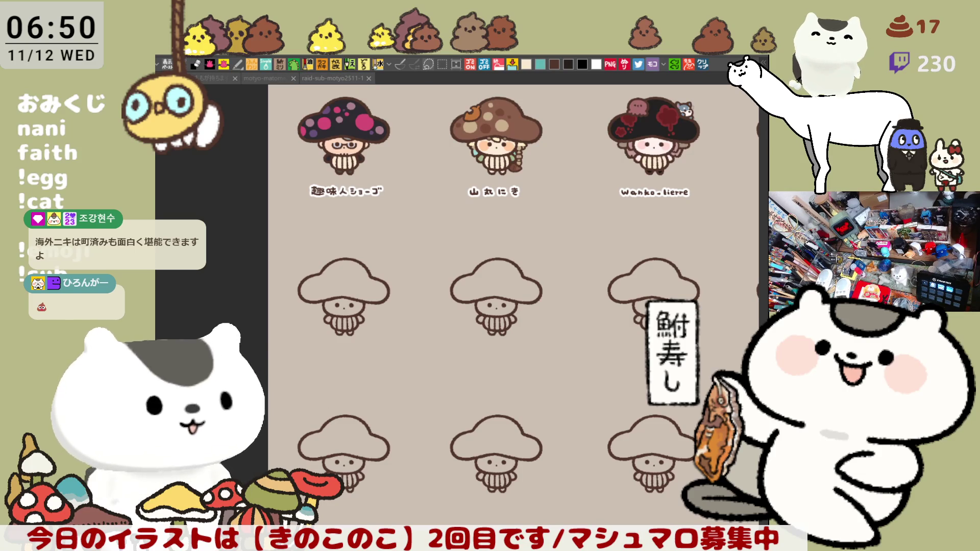
scroll(414, 294, up, 5)
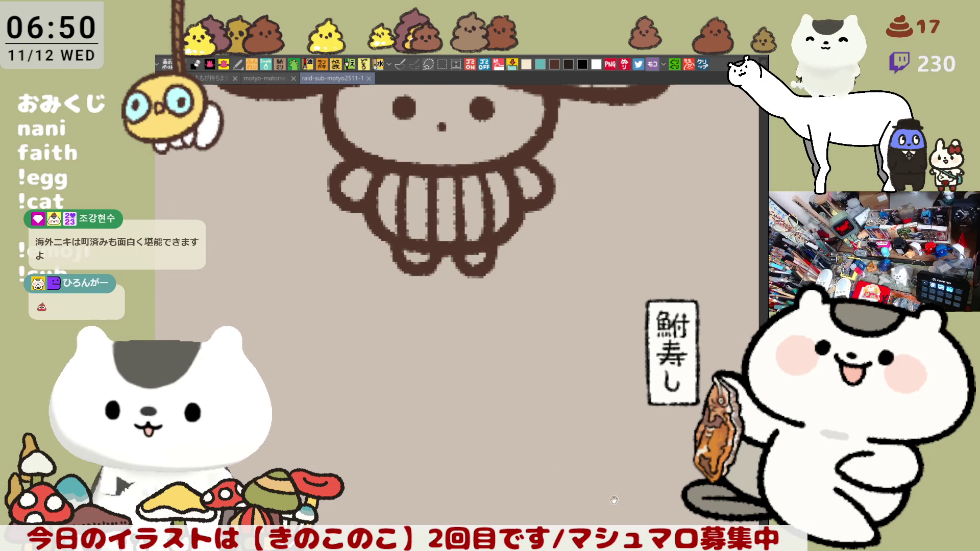
- Letter the first characters of the viewer's name below the character, undoing misdrawn strokes
drag(641, 521, 667, 437)
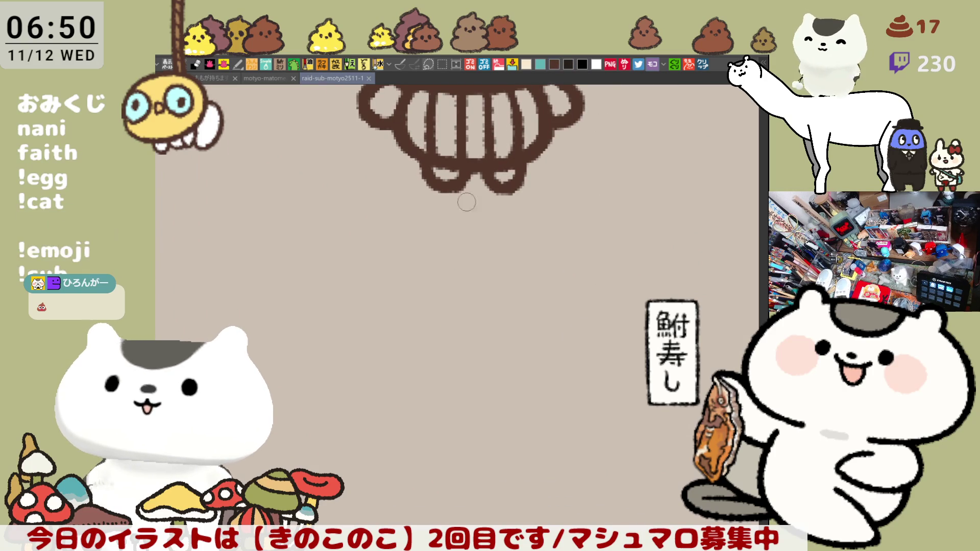
mouse_move(341, 235)
mouse_down()
mouse_move(380, 235)
mouse_move(362, 246)
mouse_move(360, 265)
mouse_up()
key(ctrl+z)
key(ctrl+z)
key(ctrl+z)
key(ctrl+z)
mouse_move(360, 223)
mouse_down()
mouse_move(360, 266)
mouse_move(352, 251)
mouse_move(381, 271)
mouse_move(357, 268)
mouse_up()
key(ctrl+z)
key(ctrl+z)
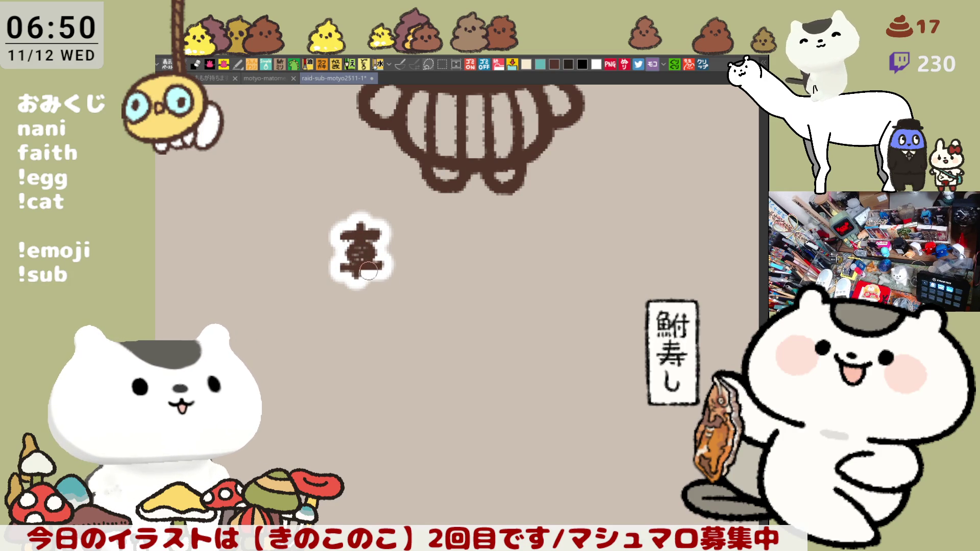
key(ctrl+z)
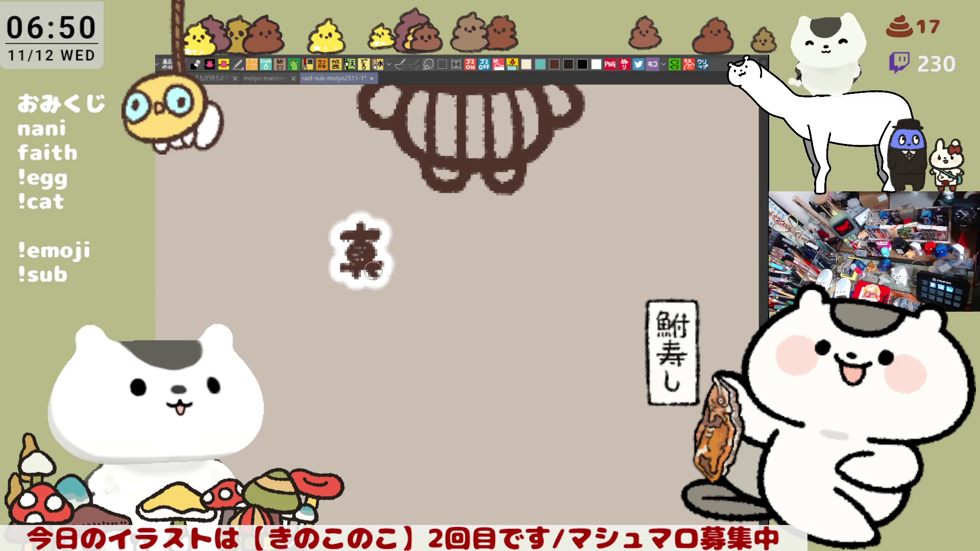
mouse_move(403, 241)
mouse_down()
mouse_move(449, 236)
mouse_move(405, 268)
mouse_move(429, 276)
mouse_up()
key(ctrl+z)
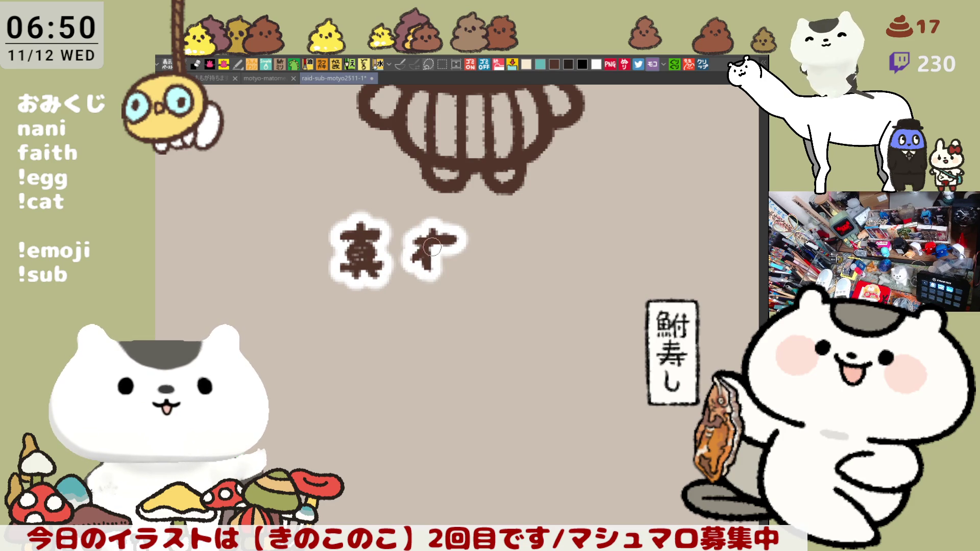
- Add the following kanji and hiragana of the name, undoing the misdrawn last character
mouse_move(439, 240)
mouse_down()
mouse_move(472, 268)
mouse_move(491, 265)
mouse_up()
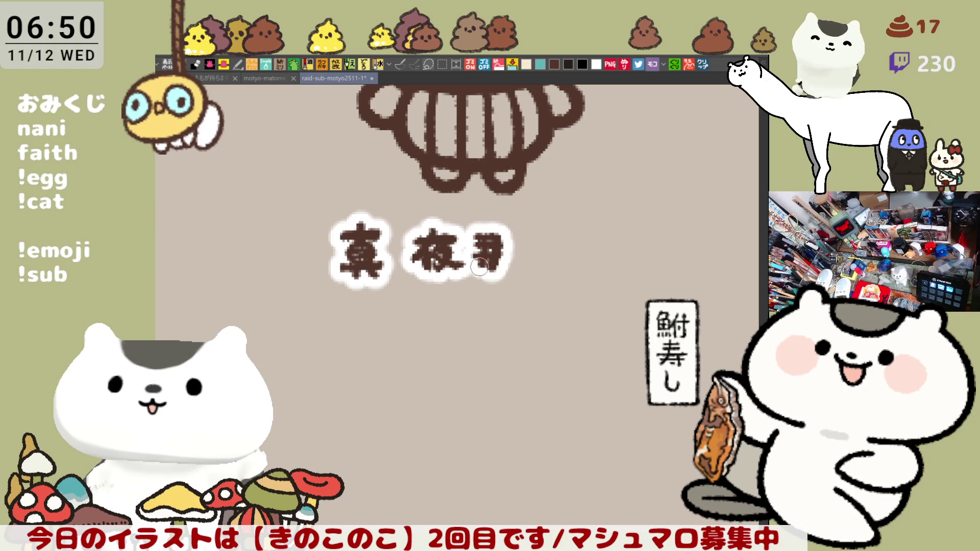
mouse_move(520, 229)
mouse_down()
mouse_move(534, 228)
mouse_move(515, 267)
mouse_move(571, 271)
mouse_up()
mouse_move(567, 227)
mouse_down()
mouse_move(554, 275)
mouse_move(600, 258)
mouse_move(642, 263)
mouse_move(628, 245)
mouse_move(637, 261)
mouse_move(679, 268)
mouse_up()
key(ctrl+z)
key(ctrl+z)
key(ctrl+z)
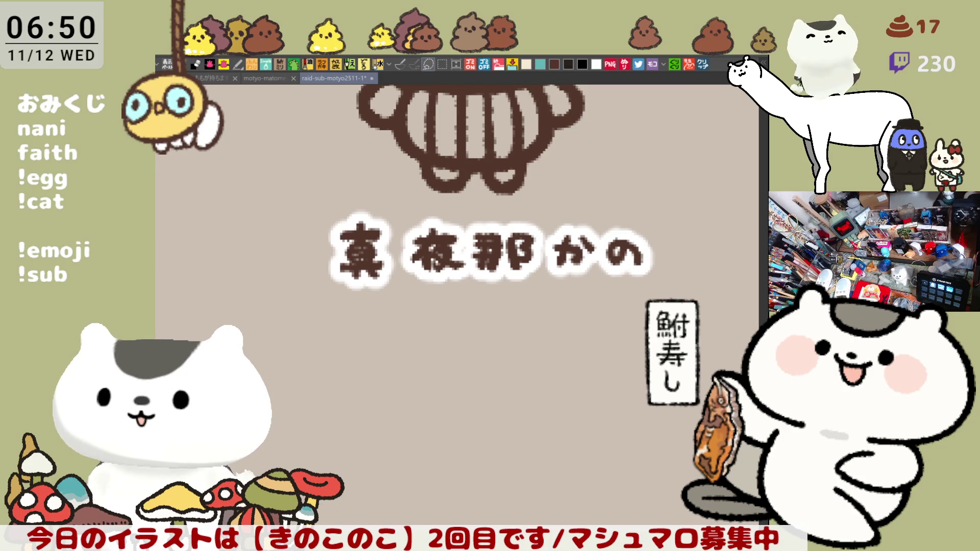
- Nudge the last four characters of the name left and down, then deselect
mouse_move(702, 375)
mouse_down()
mouse_move(425, 180)
mouse_move(398, 181)
mouse_up()
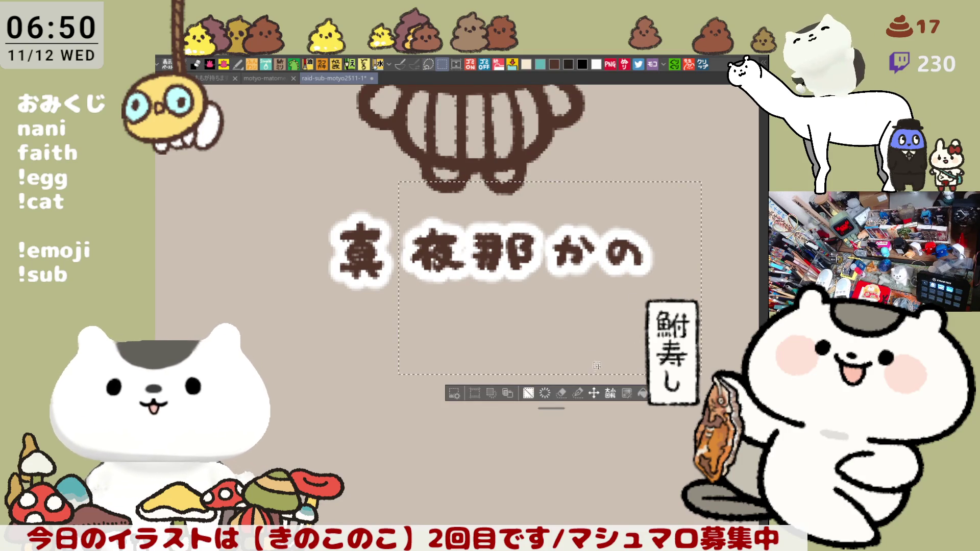
key(Left)
key(Left)
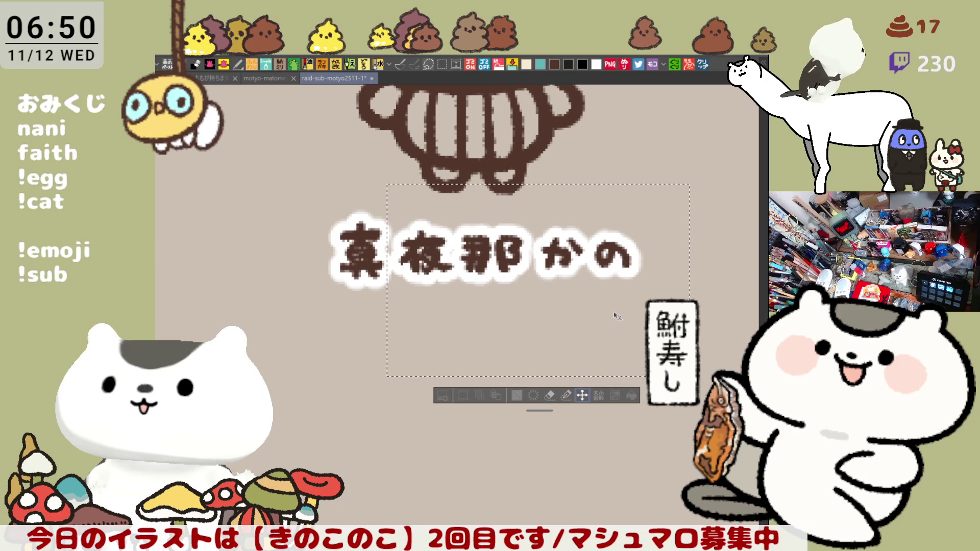
key(Down)
key(ctrl+d)
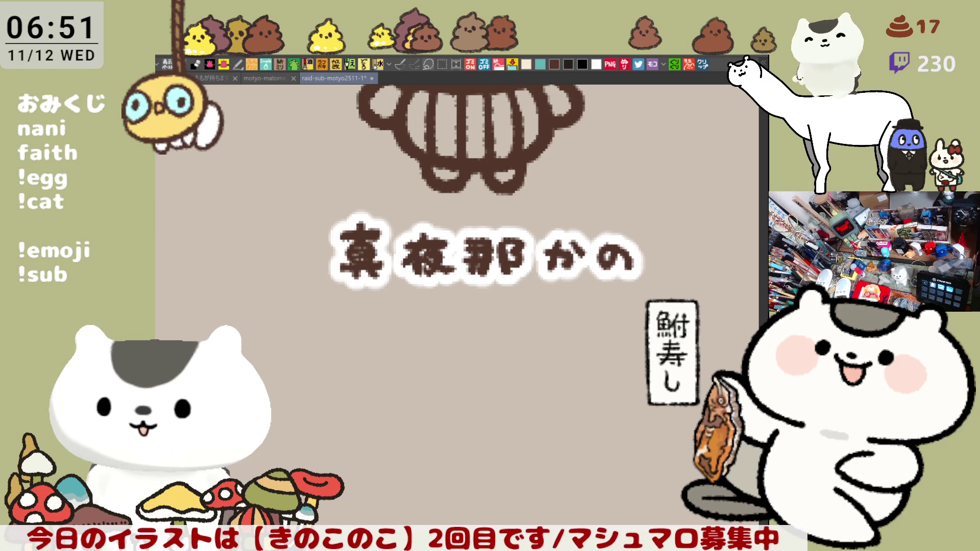
- Move to another blank label area and start the next name, undoing the first stroke
mouse_move(478, 384)
mouse_down()
mouse_move(475, 352)
mouse_move(464, 367)
mouse_up()
mouse_move(367, 260)
mouse_down()
mouse_move(393, 272)
mouse_move(365, 261)
mouse_move(454, 266)
mouse_up()
key(ctrl+z)
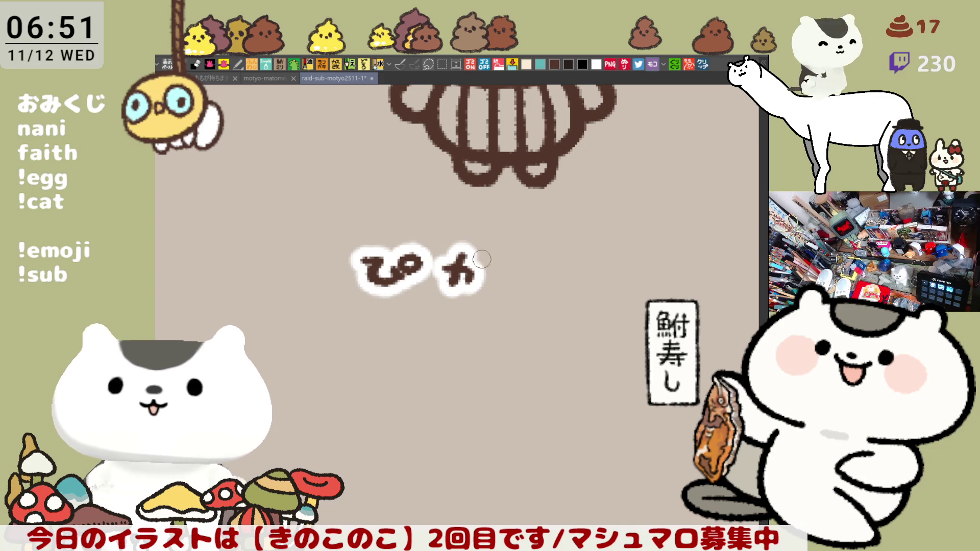
- Draw another hiragana character of the new name beneath the mushroom outline
mouse_move(510, 259)
mouse_down()
mouse_move(550, 278)
mouse_move(557, 261)
mouse_up()
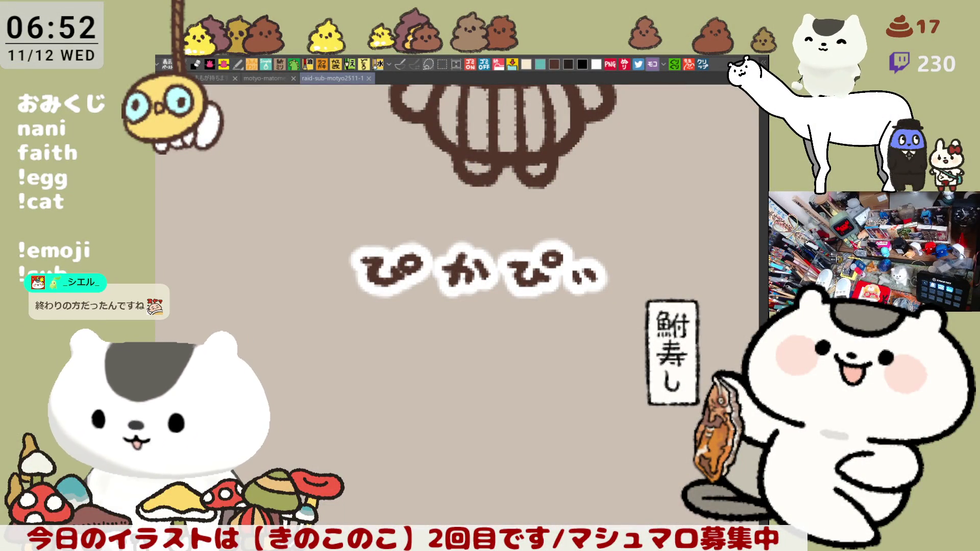
- Zoom out, pan to the next blank mushroom with its name label, and zoom back in
drag(484, 365, 609, 453)
scroll(474, 387, down, 6)
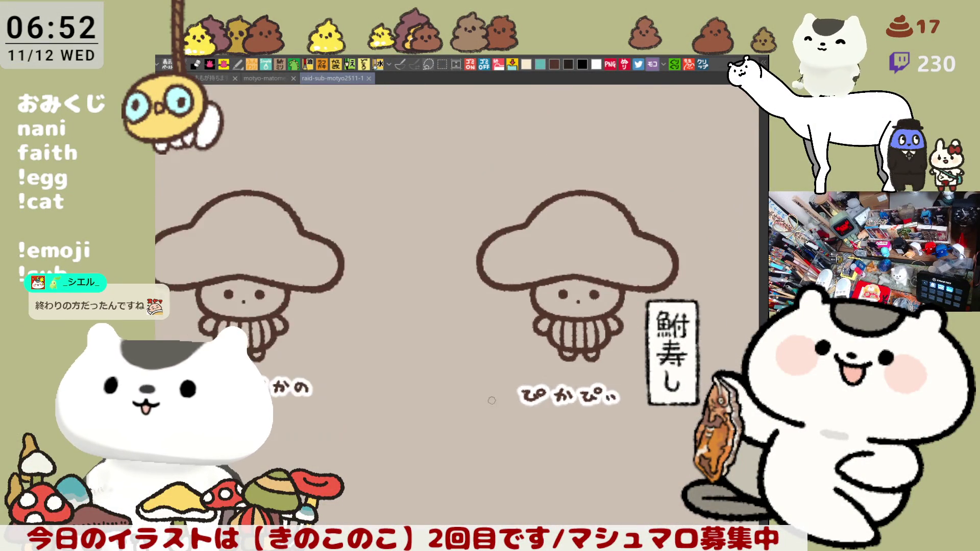
drag(565, 332, 489, 393)
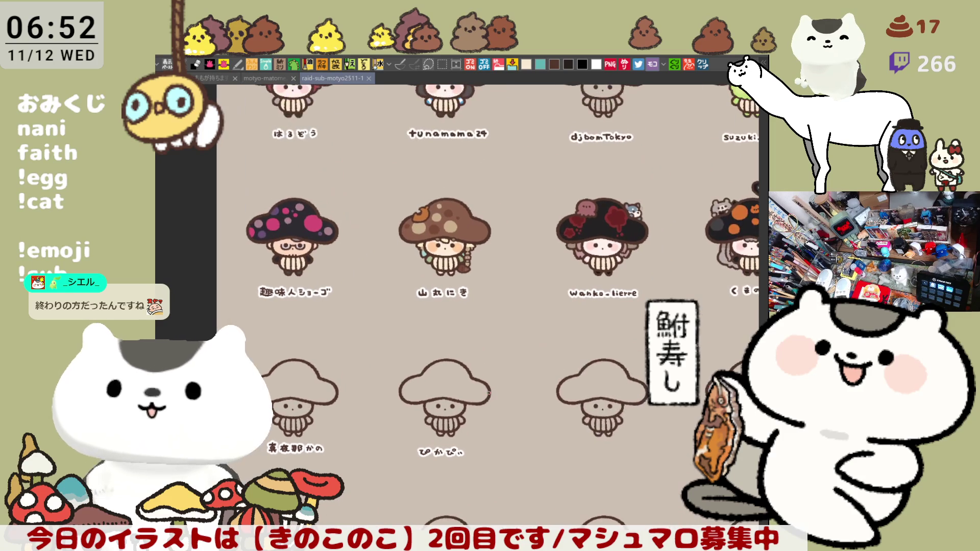
drag(428, 387, 512, 311)
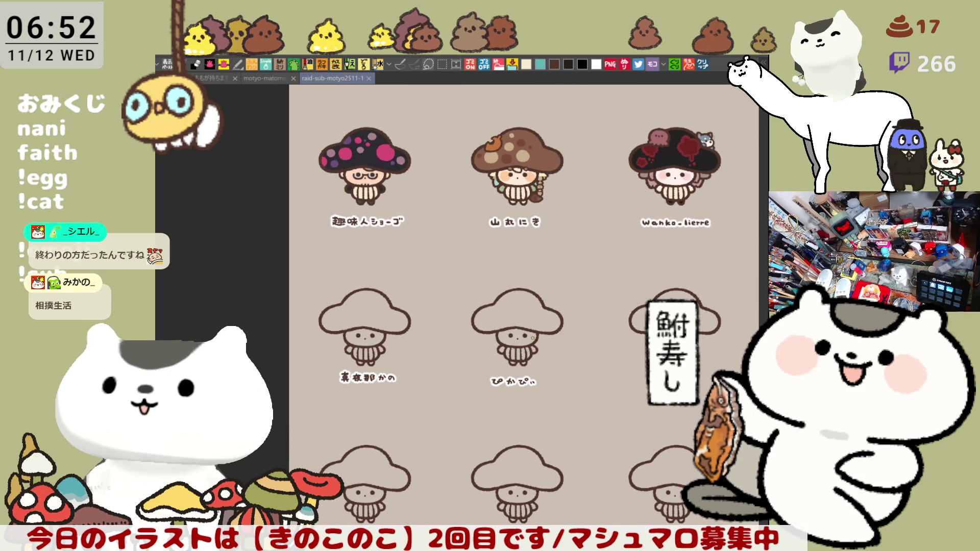
scroll(364, 313, up, 3)
scroll(359, 309, up, 1)
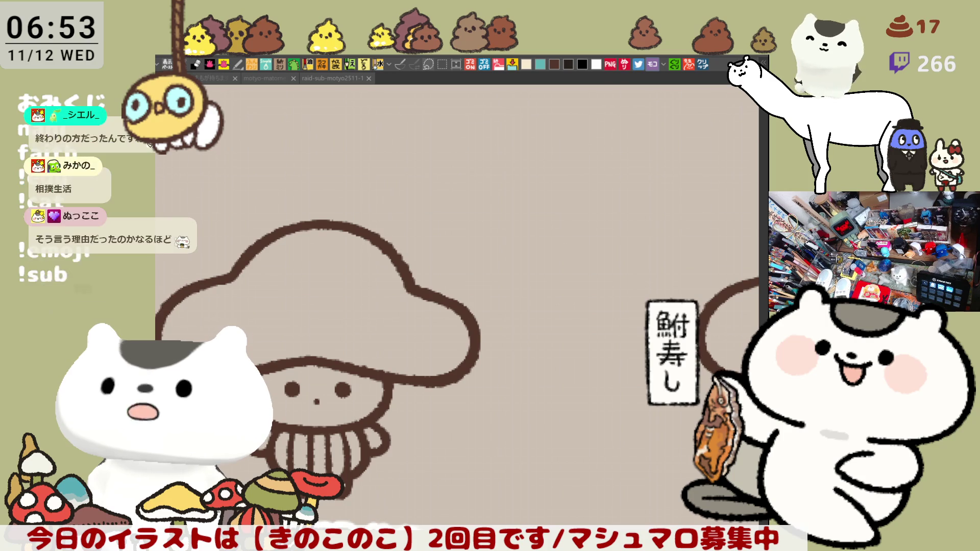
click(579, 508)
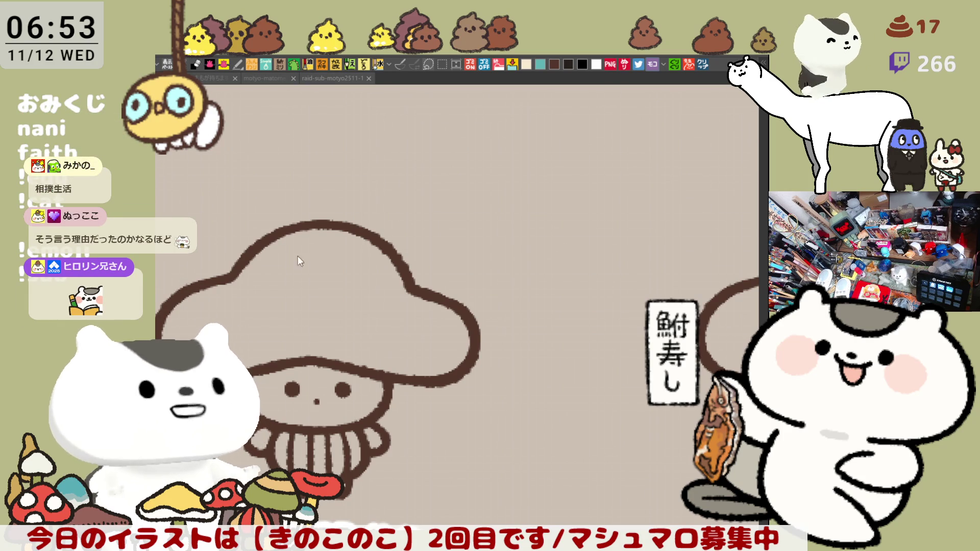
drag(508, 436, 583, 380)
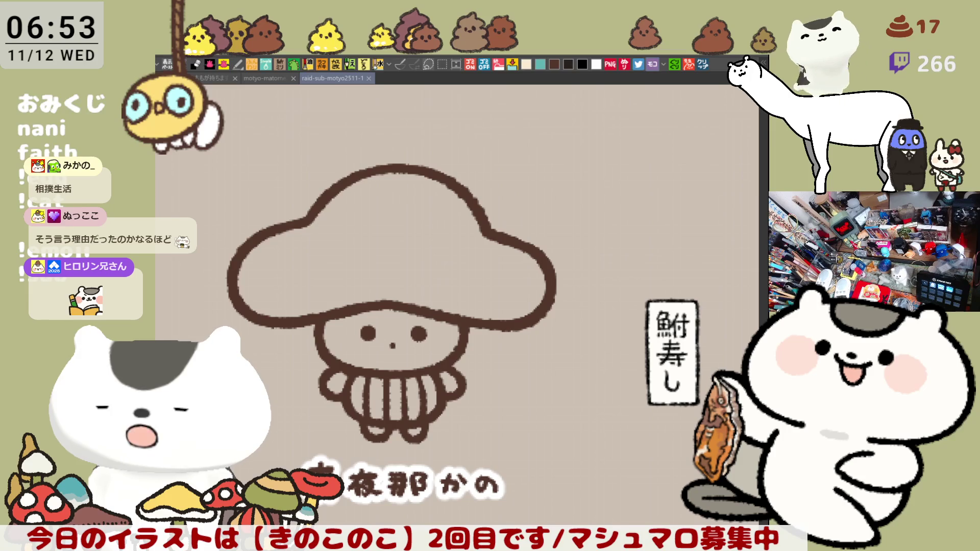
- Try a looped forehead curl on the mushroom kid, then undo it
scroll(570, 347, up, 3)
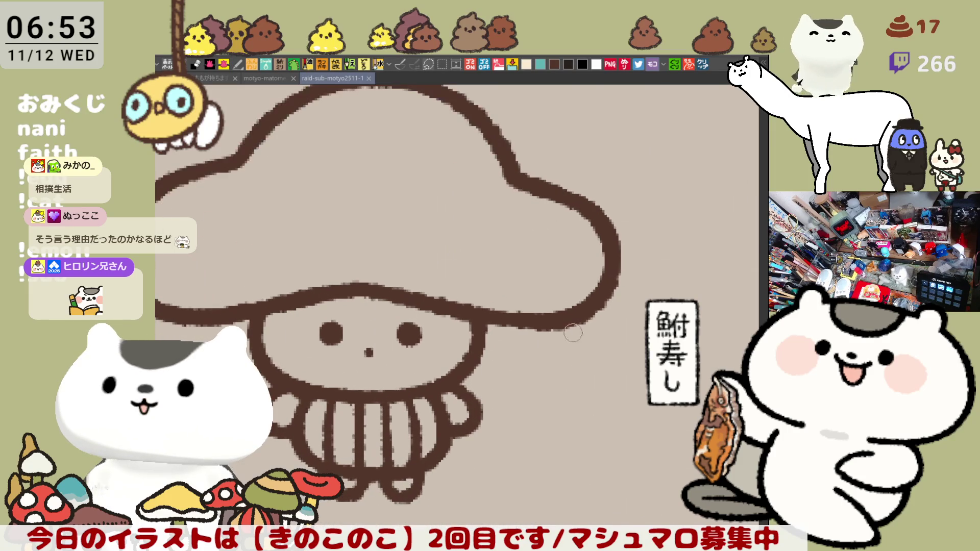
mouse_move(336, 298)
mouse_down()
mouse_move(380, 314)
mouse_move(367, 306)
mouse_move(392, 291)
mouse_move(358, 310)
mouse_move(380, 307)
mouse_up()
key(ctrl+z)
key(ctrl+z)
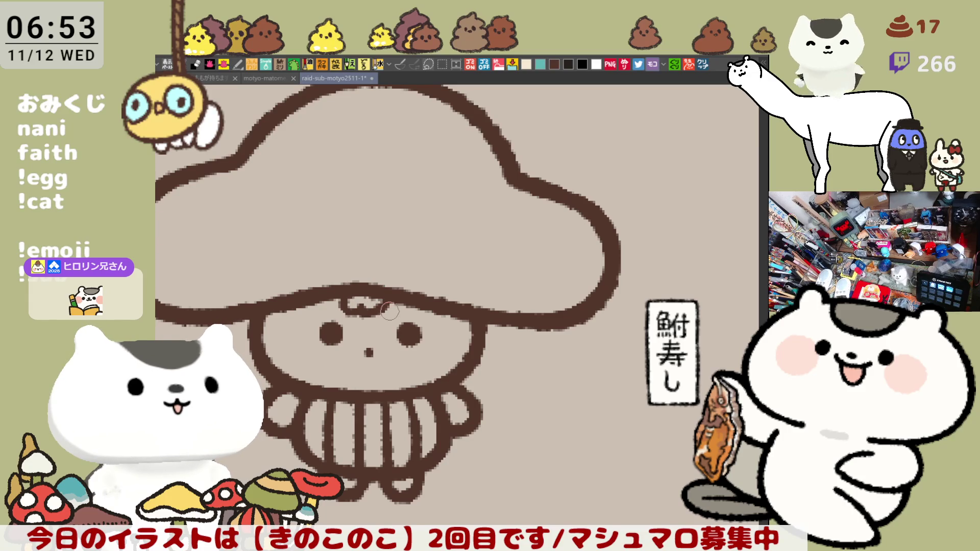
drag(407, 330, 463, 286)
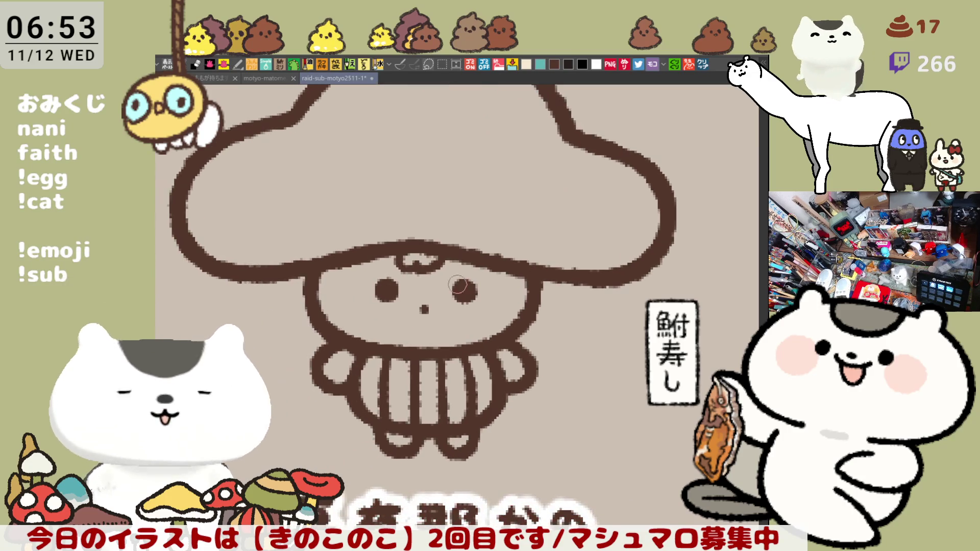
- Draft the hair strand left of the face, comparing versions with undo and redo
mouse_move(282, 281)
mouse_down()
mouse_move(272, 338)
mouse_move(286, 346)
mouse_up()
key(ctrl+z)
drag(272, 282, 278, 332)
key(ctrl+z)
key(ctrl+y)
key(ctrl+z)
key(ctrl+y)
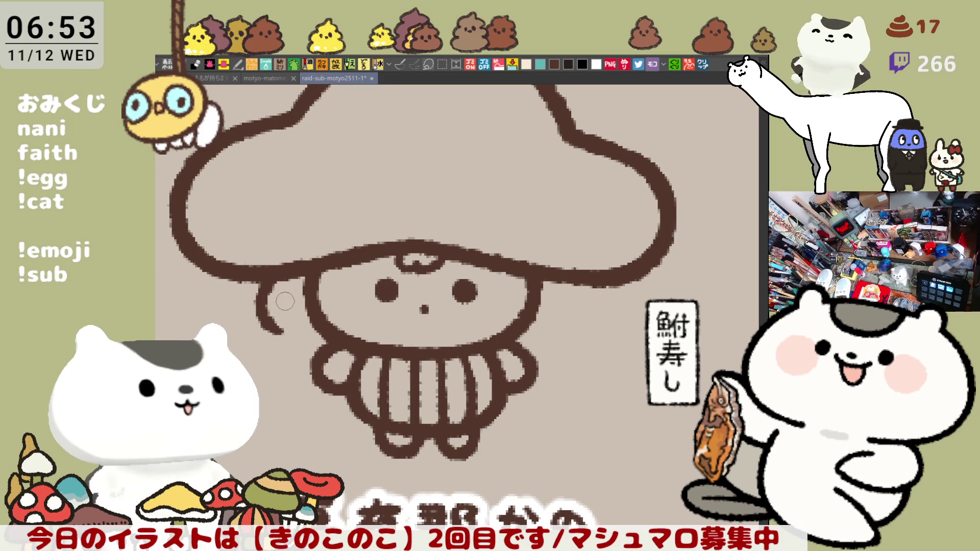
key(ctrl+z)
drag(278, 280, 284, 334)
key(ctrl+z)
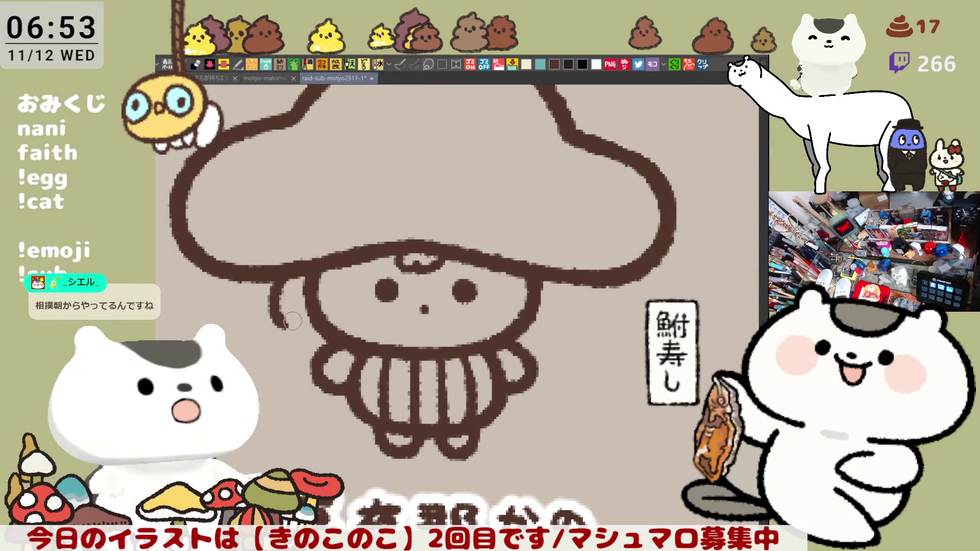
- Redraw the left hair lock with a curled lower end and save the file
drag(285, 323, 294, 321)
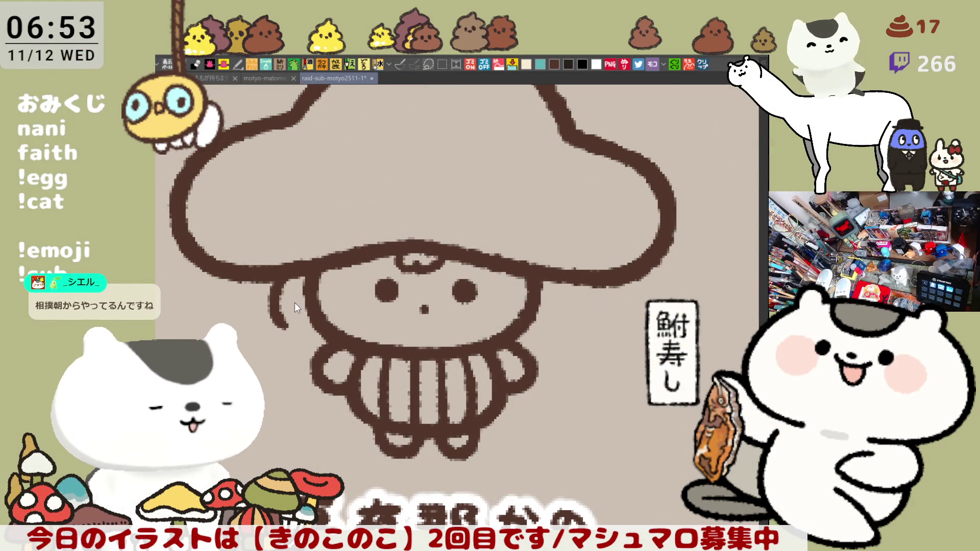
drag(285, 280, 298, 337)
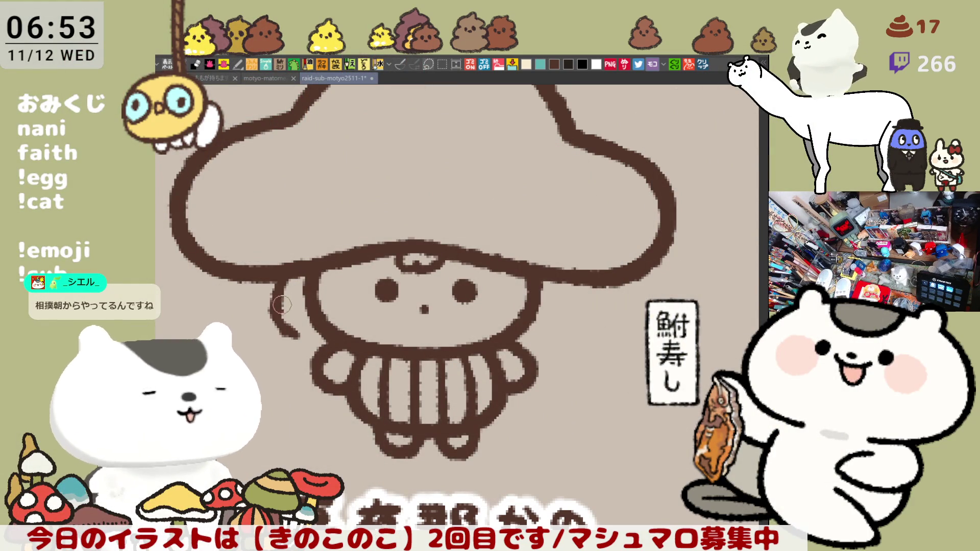
drag(284, 279, 294, 322)
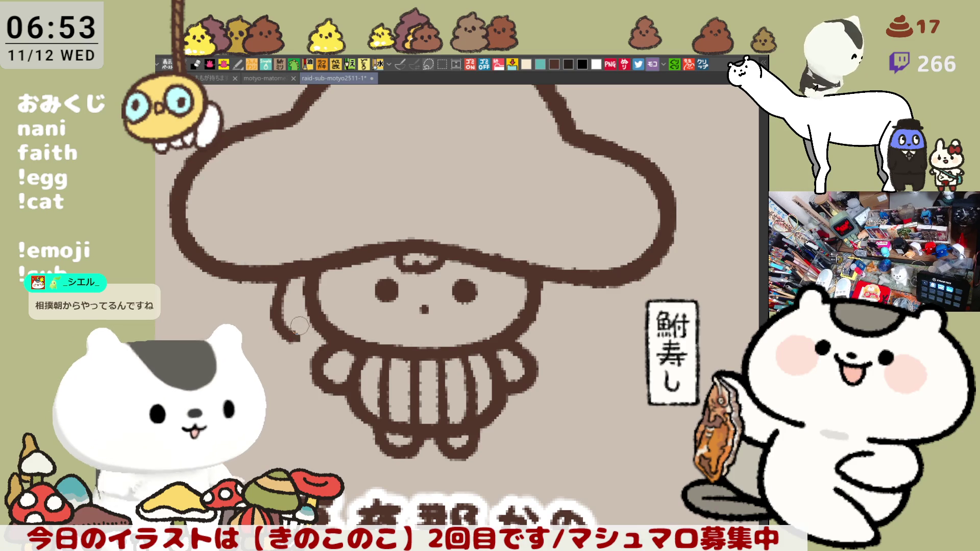
drag(300, 325, 301, 339)
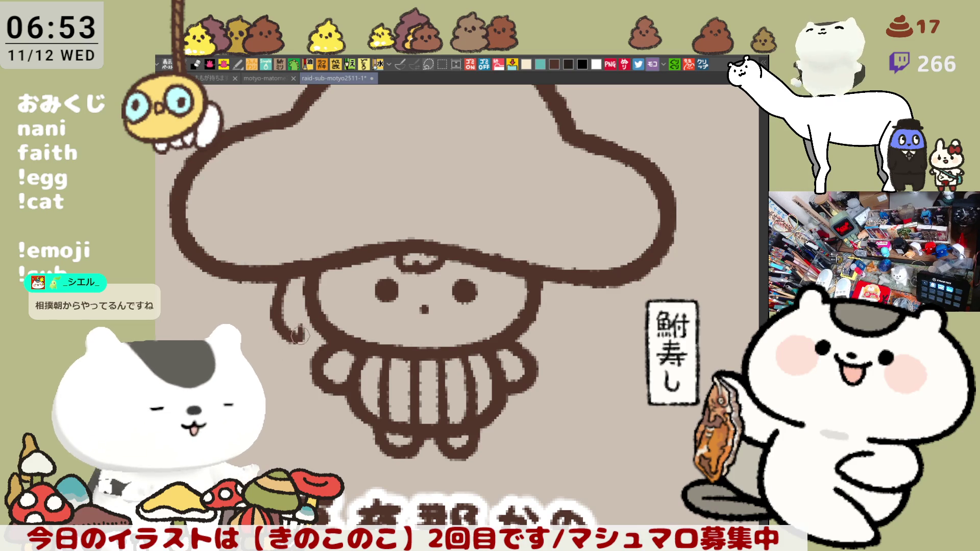
drag(295, 339, 303, 351)
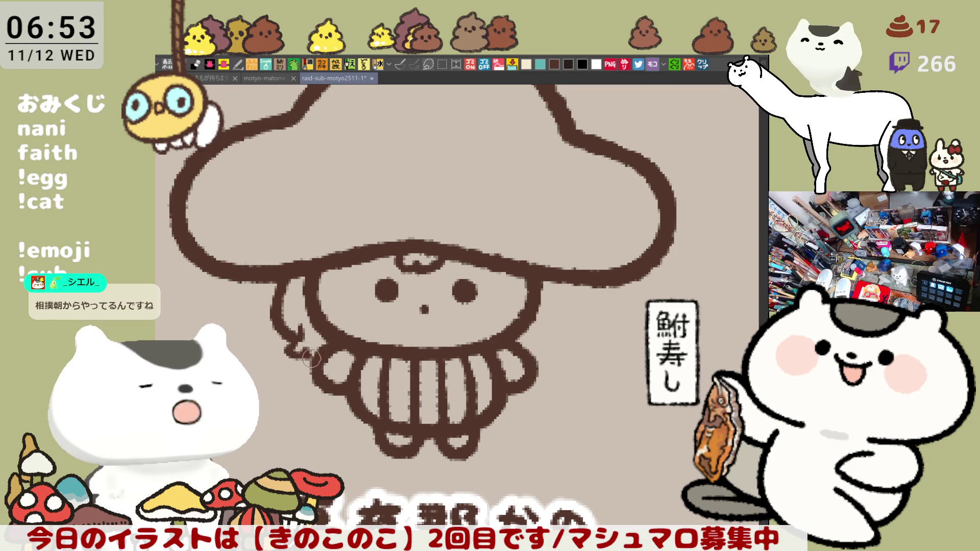
mouse_move(292, 352)
mouse_down()
mouse_move(296, 360)
mouse_move(301, 348)
mouse_up()
key(ctrl+z)
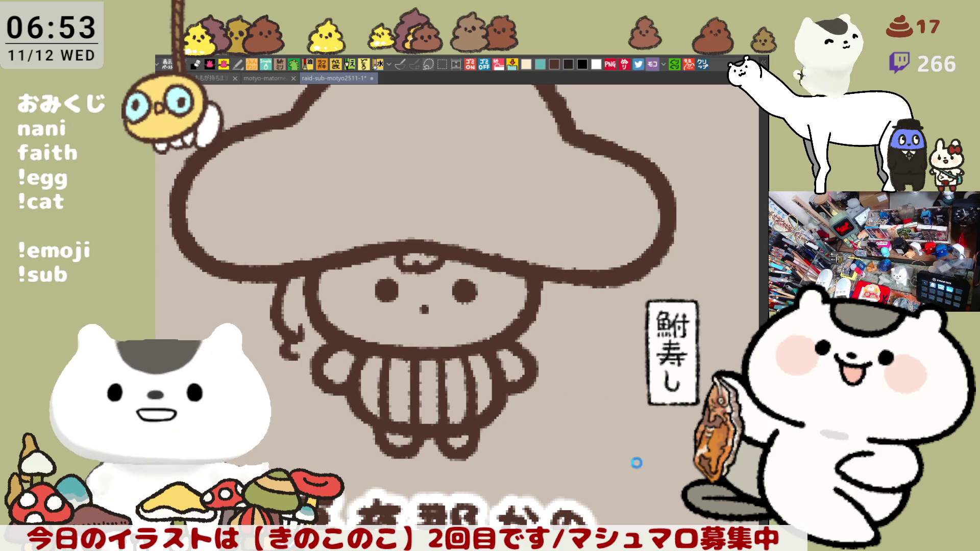
key(ctrl+s)
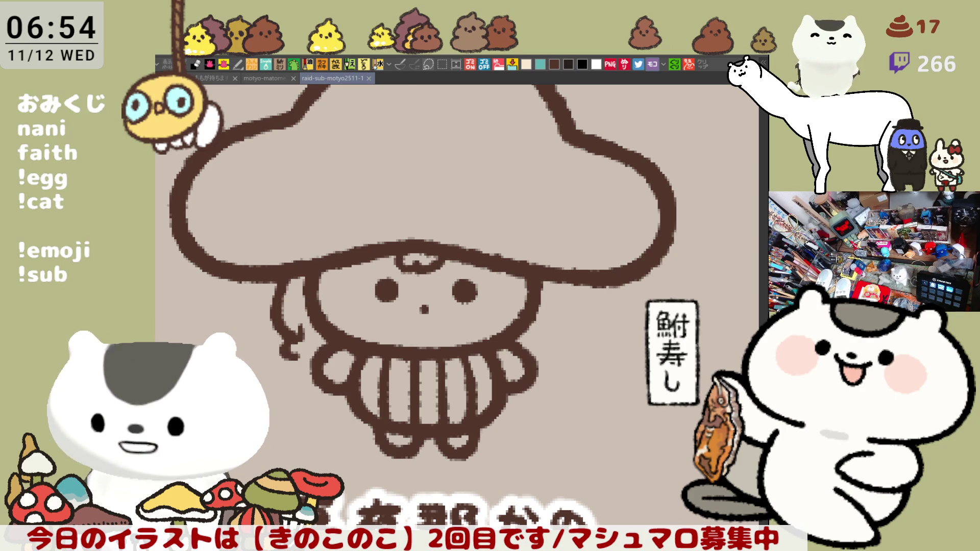
mouse_move(520, 352)
mouse_down()
mouse_move(517, 332)
mouse_move(552, 343)
mouse_up()
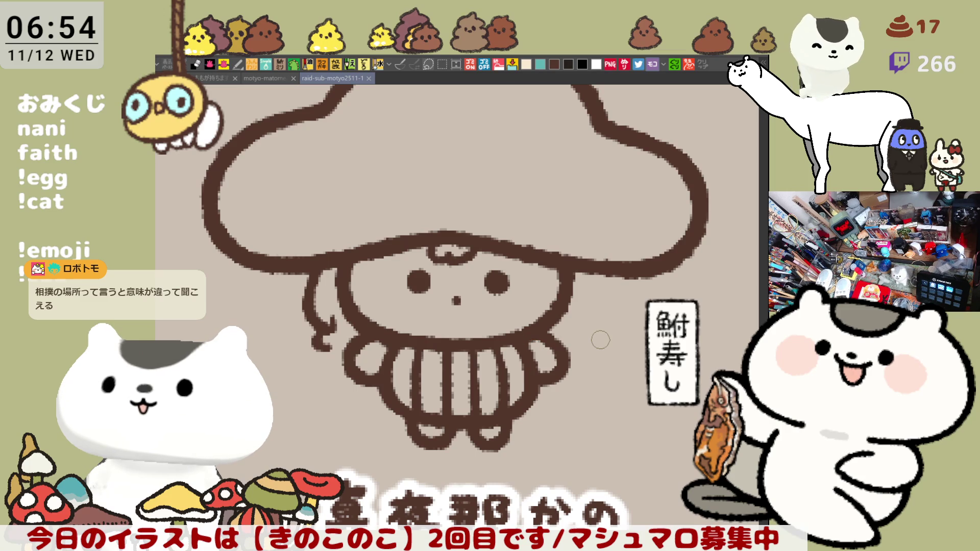
- Draw a curved hair strand under the cap's right brim, retrying several attempts
scroll(595, 339, up, 1)
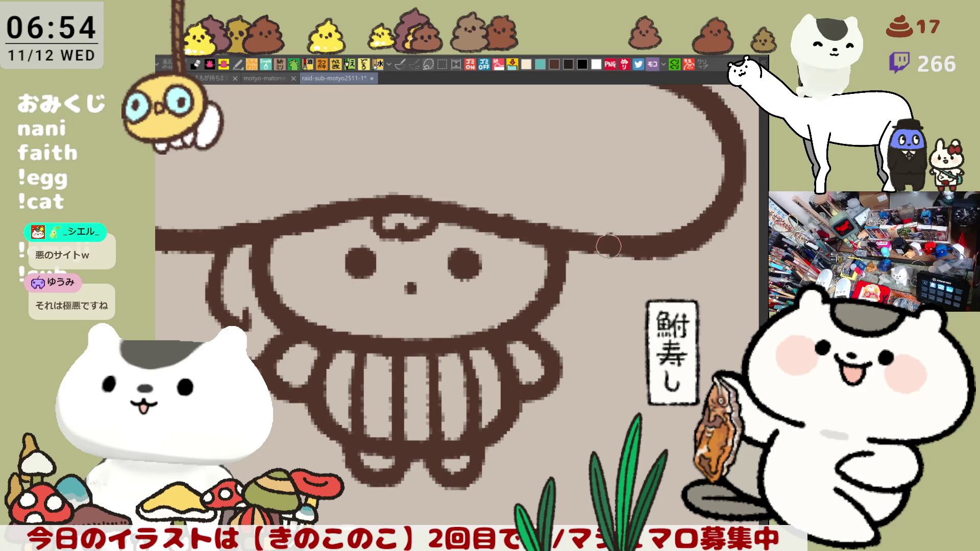
drag(612, 254, 615, 305)
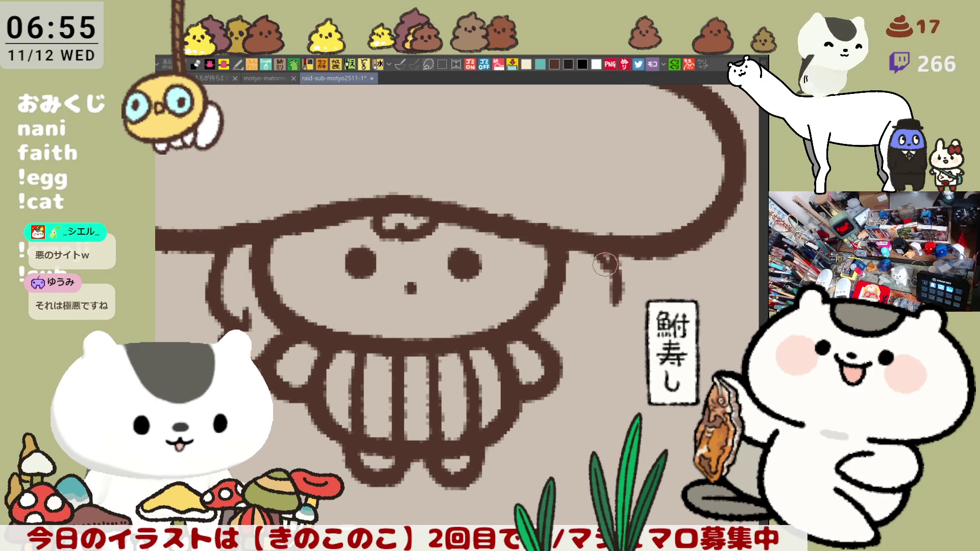
key(ctrl+z)
drag(595, 244, 615, 317)
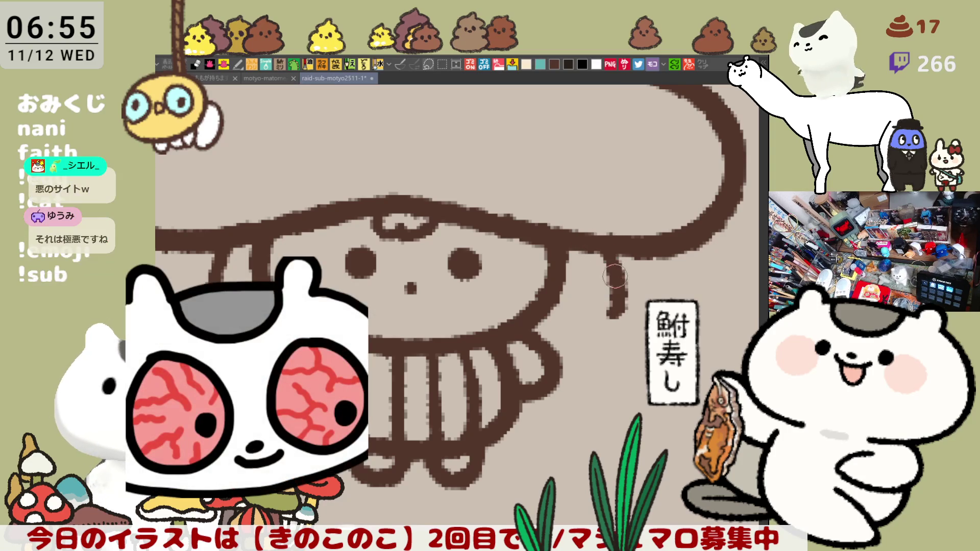
key(ctrl+z)
mouse_move(601, 250)
mouse_down()
mouse_move(615, 319)
mouse_move(620, 270)
mouse_move(612, 321)
mouse_up()
key(ctrl+z)
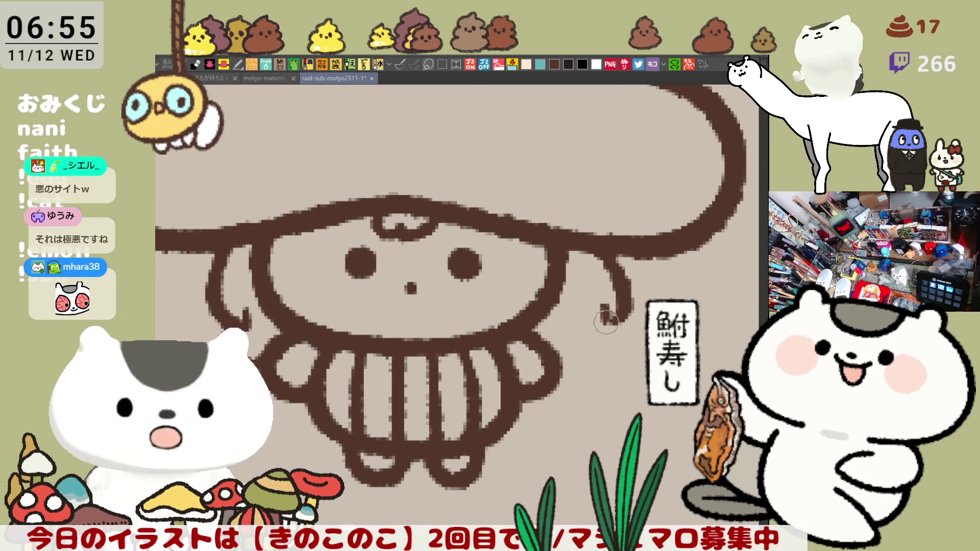
- Extend the right strand down-left so it ends beside the cheek, redoing attempts
drag(614, 311, 577, 355)
key(ctrl+z)
drag(610, 315, 558, 367)
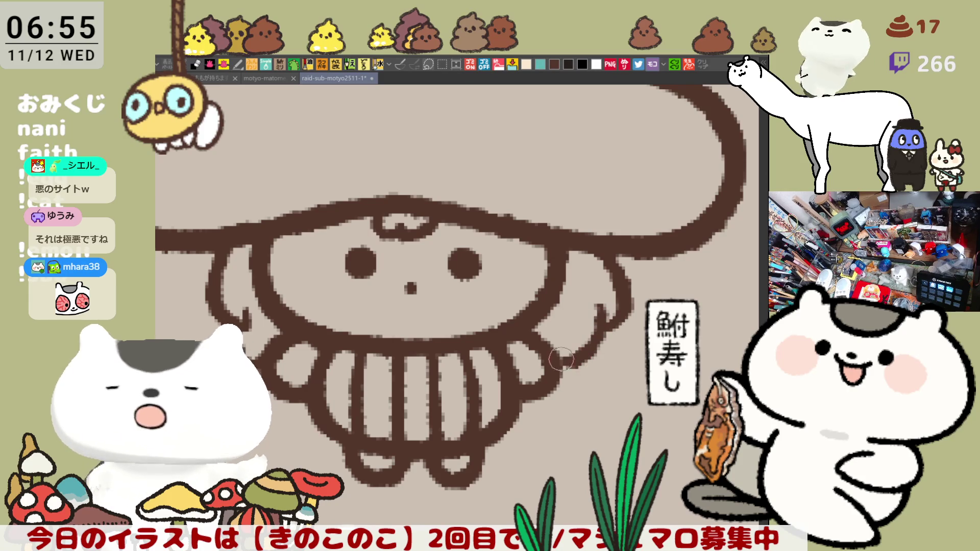
key(ctrl+z)
drag(610, 316, 563, 357)
key(ctrl+z)
key(ctrl+z)
mouse_move(605, 310)
mouse_down()
mouse_move(581, 352)
mouse_move(546, 370)
mouse_move(564, 363)
mouse_up()
key(ctrl+z)
key(ctrl+z)
drag(612, 312, 574, 345)
key(ctrl+z)
mouse_move(611, 314)
mouse_down()
mouse_move(566, 363)
mouse_move(575, 354)
mouse_up()
key(ctrl+z)
key(ctrl+z)
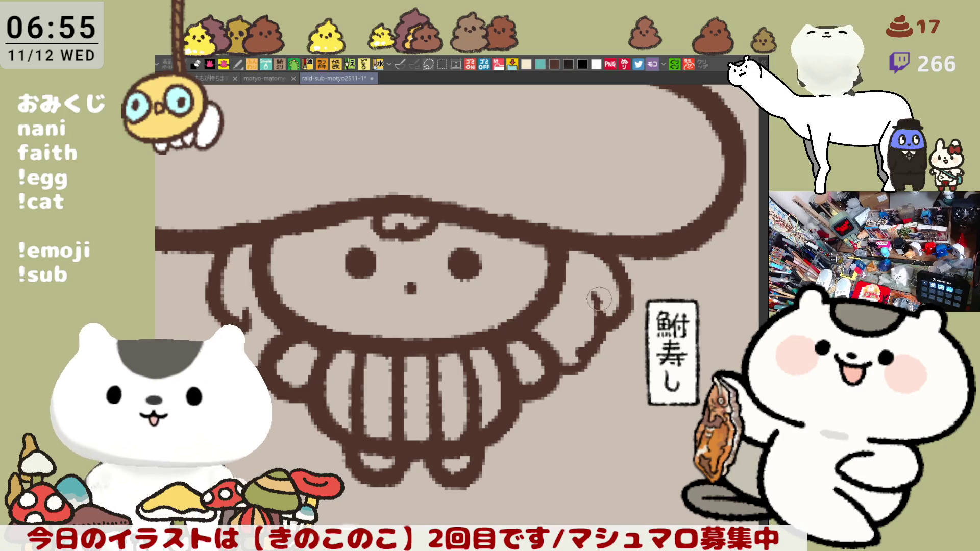
- Erase part of the right arm outline, touch up the hair-to-face outline, and save
mouse_move(595, 297)
mouse_down()
mouse_move(605, 333)
mouse_move(597, 347)
mouse_move(602, 331)
mouse_move(602, 340)
mouse_move(585, 362)
mouse_move(561, 367)
mouse_move(581, 352)
mouse_move(559, 367)
mouse_move(569, 358)
mouse_move(592, 367)
mouse_up()
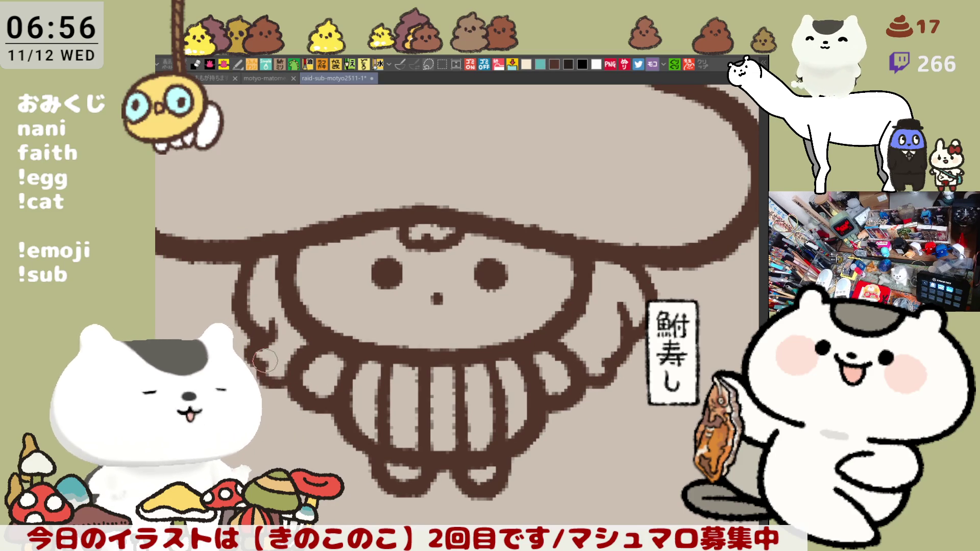
scroll(291, 388, left, 2)
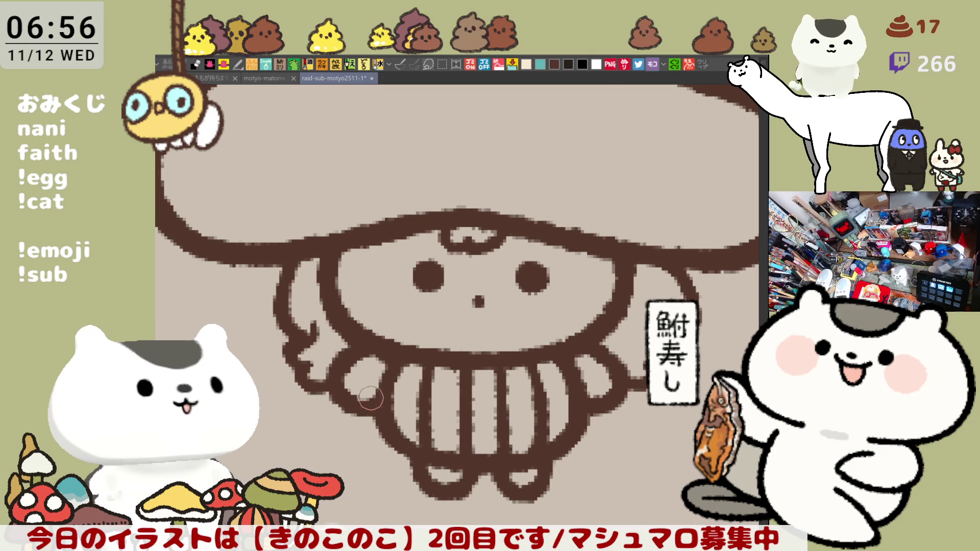
drag(359, 400, 323, 357)
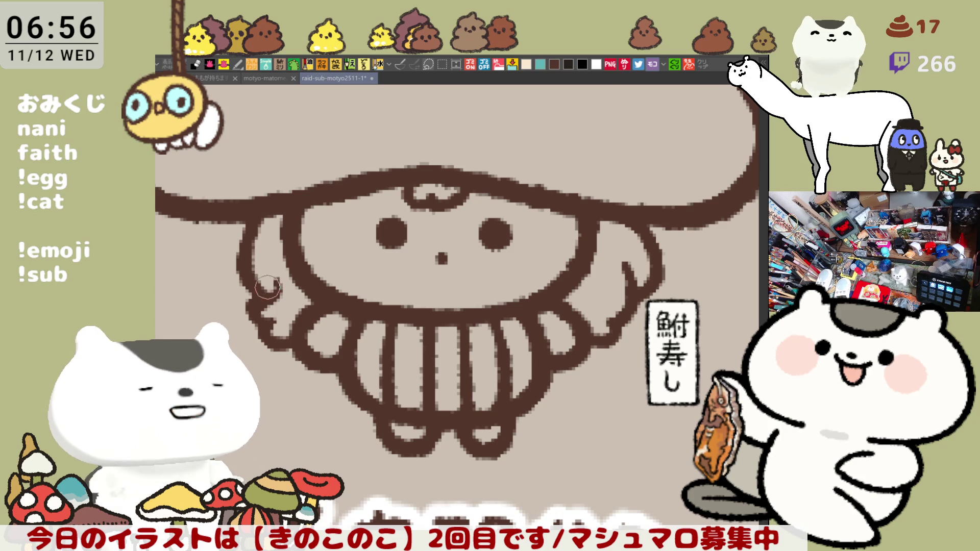
drag(274, 280, 274, 289)
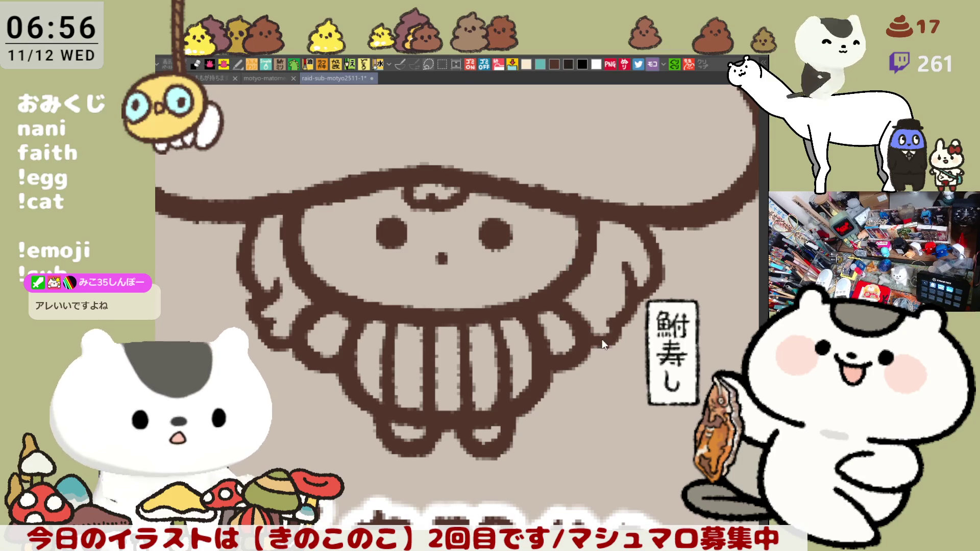
key(ctrl+s)
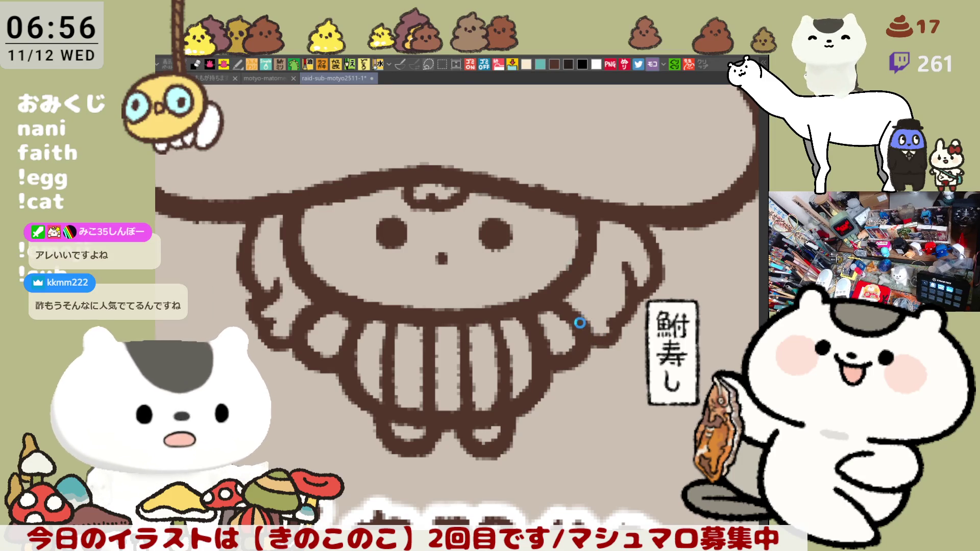
scroll(569, 325, down, 4)
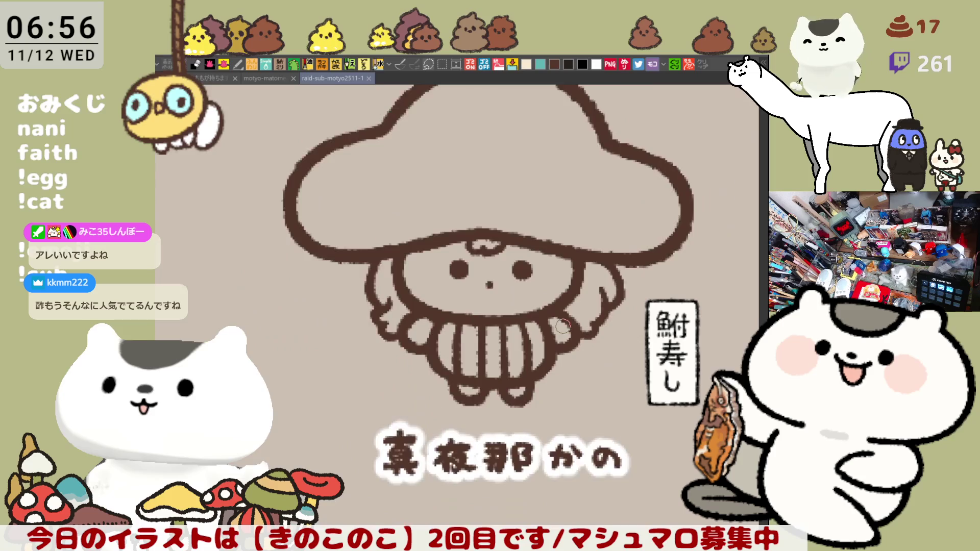
- Retouch the outline of the hair's right bump, then bring the cap into view
scroll(536, 251, up, 4)
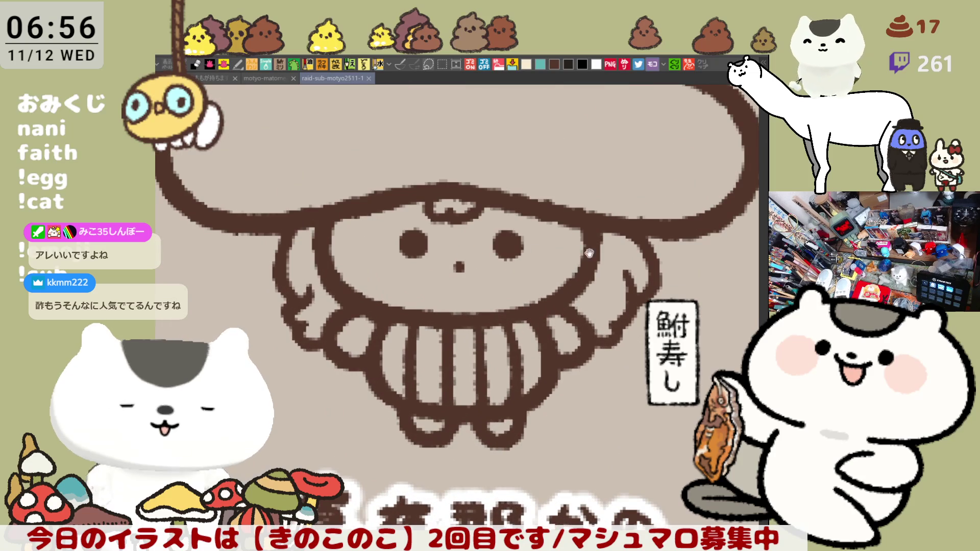
drag(537, 251, 462, 269)
mouse_move(582, 266)
mouse_down()
mouse_move(566, 312)
mouse_move(545, 333)
mouse_up()
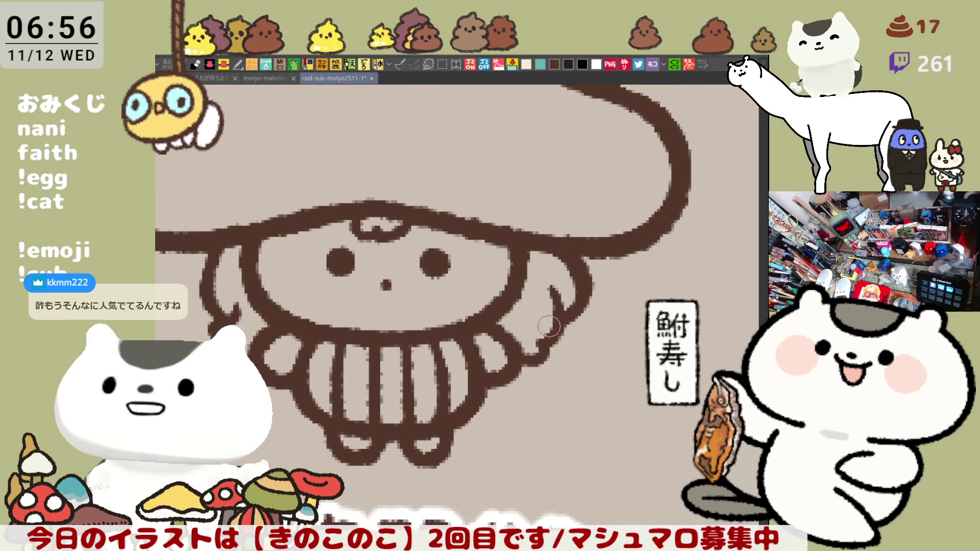
scroll(548, 312, down, 2)
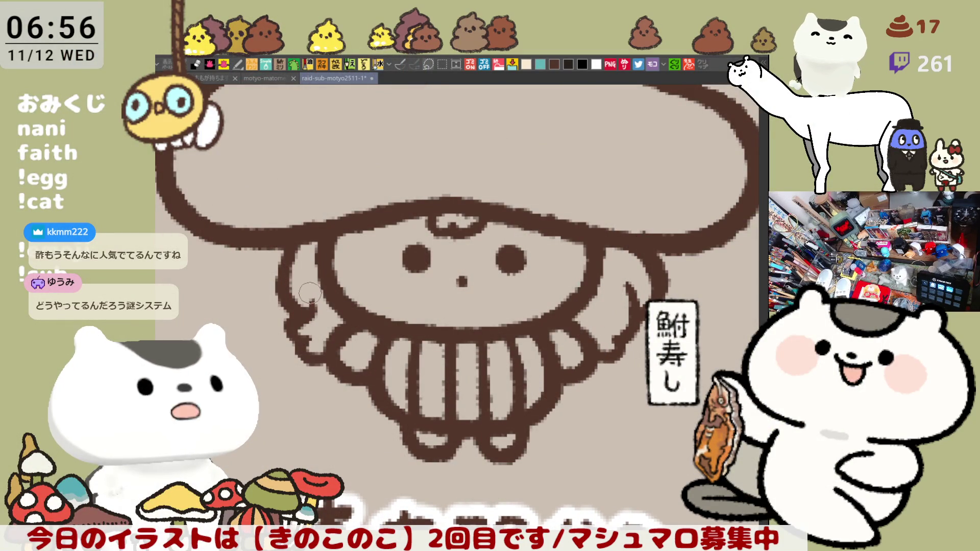
scroll(309, 320, down, 1)
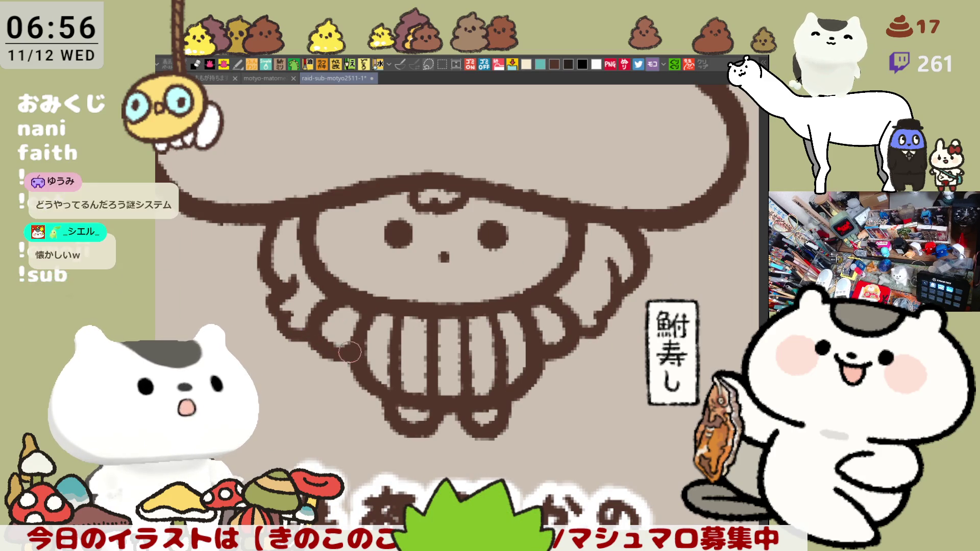
mouse_move(309, 336)
mouse_down()
mouse_move(361, 372)
mouse_move(399, 367)
mouse_move(384, 368)
mouse_up()
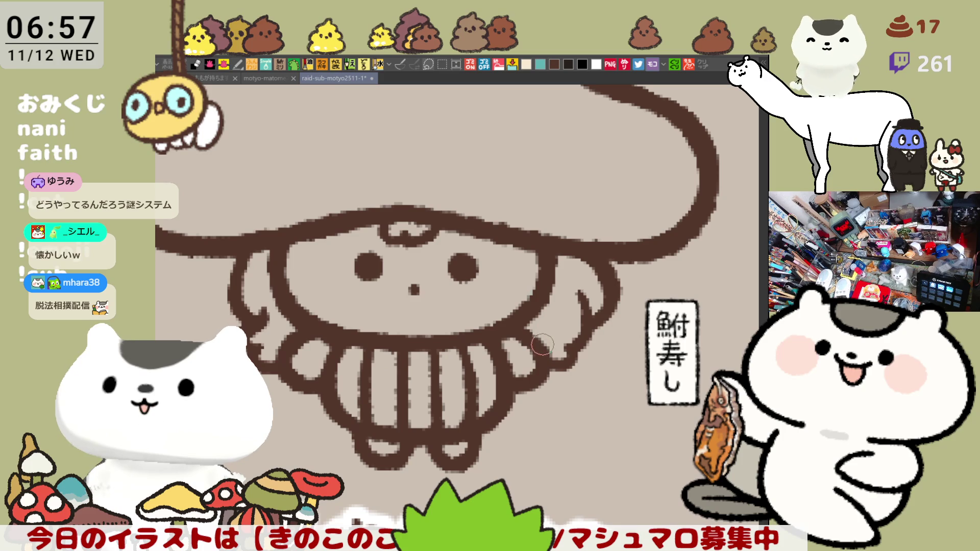
drag(365, 201, 435, 295)
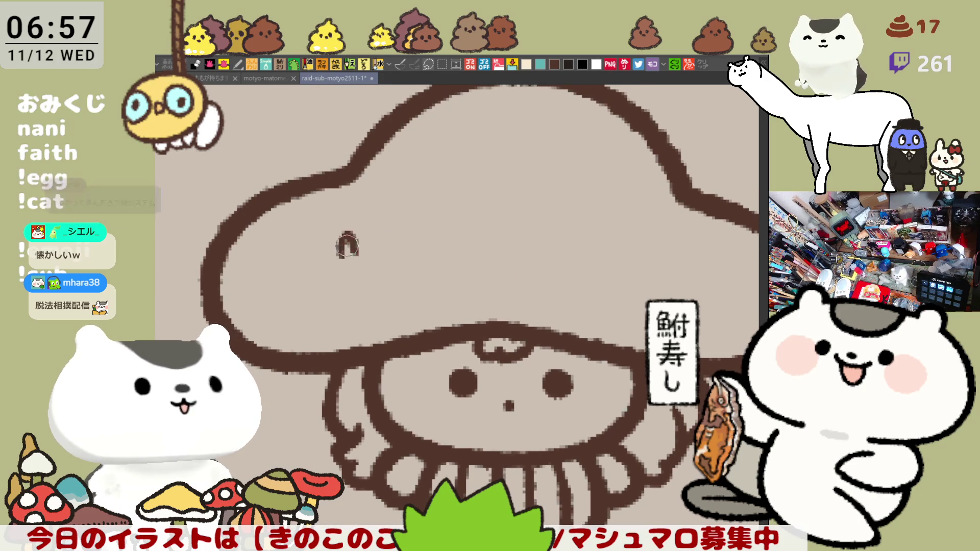
- Draw three star outlines and two small round spots on the left side of the cap
mouse_move(326, 282)
mouse_down()
mouse_move(372, 273)
mouse_move(321, 294)
mouse_move(320, 316)
mouse_move(364, 292)
mouse_move(339, 320)
mouse_move(361, 284)
mouse_move(351, 323)
mouse_up()
key(ctrl+z)
key(ctrl+z)
key(ctrl+z)
key(ctrl+z)
key(ctrl+z)
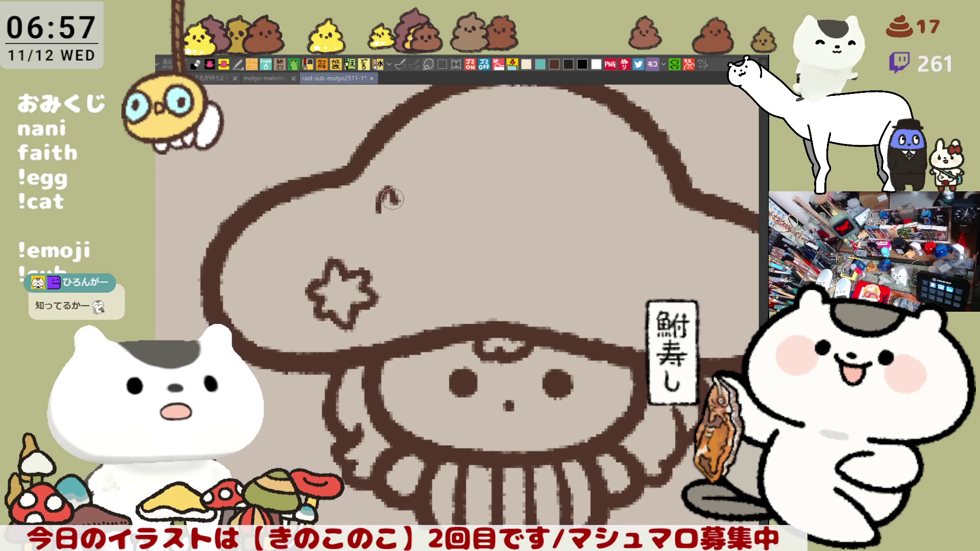
mouse_move(382, 209)
mouse_down()
mouse_move(393, 207)
mouse_move(378, 222)
mouse_move(403, 204)
mouse_move(414, 224)
mouse_move(389, 233)
mouse_up()
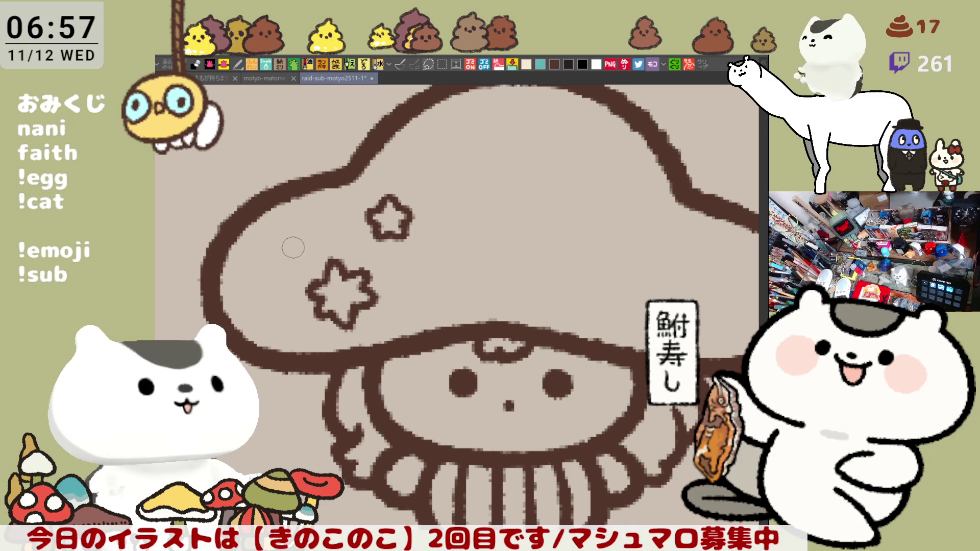
mouse_move(280, 250)
mouse_down()
mouse_move(293, 240)
mouse_move(266, 251)
mouse_move(304, 242)
mouse_move(256, 264)
mouse_move(266, 270)
mouse_up()
key(ctrl+z)
key(ctrl+z)
key(ctrl+z)
mouse_move(276, 232)
mouse_down()
mouse_move(258, 263)
mouse_move(269, 274)
mouse_move(301, 247)
mouse_up()
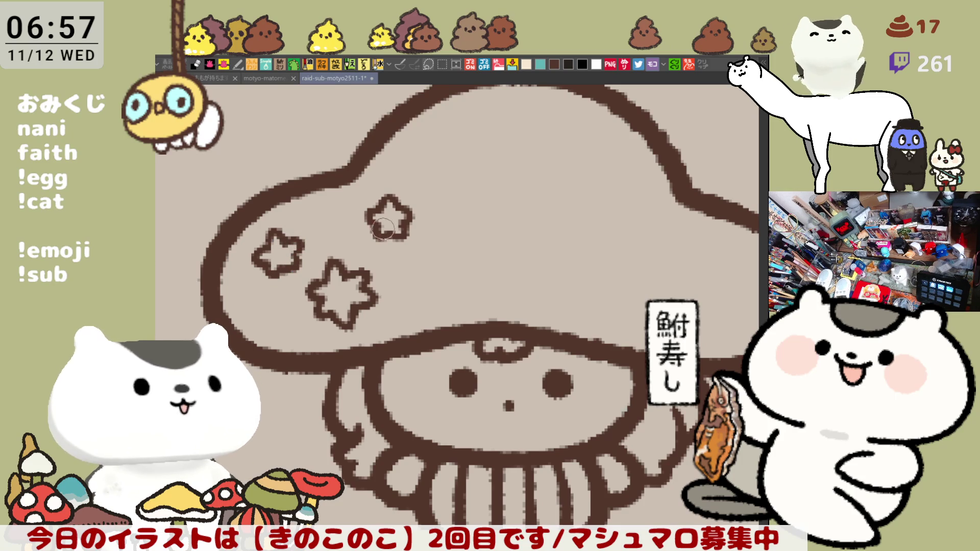
drag(333, 221, 334, 223)
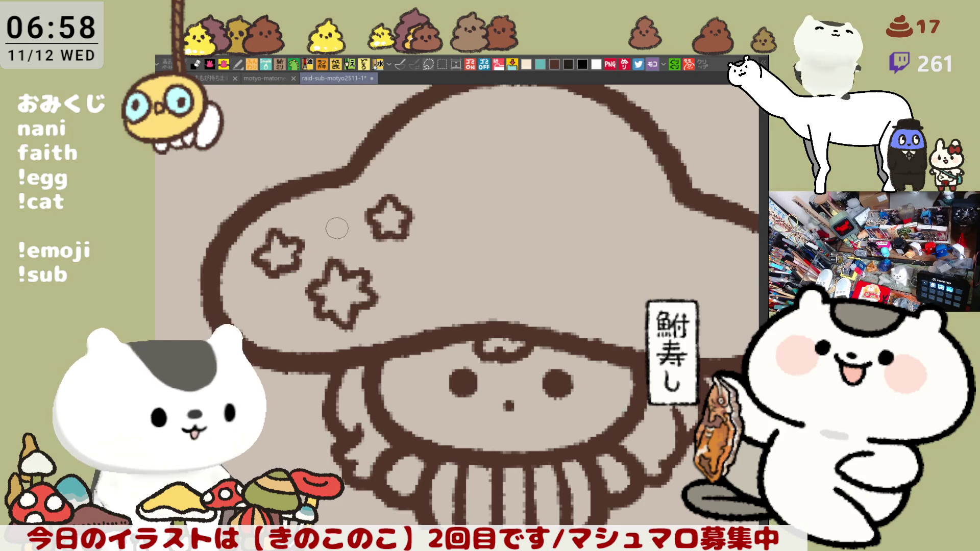
drag(281, 314, 284, 305)
key(ctrl+z)
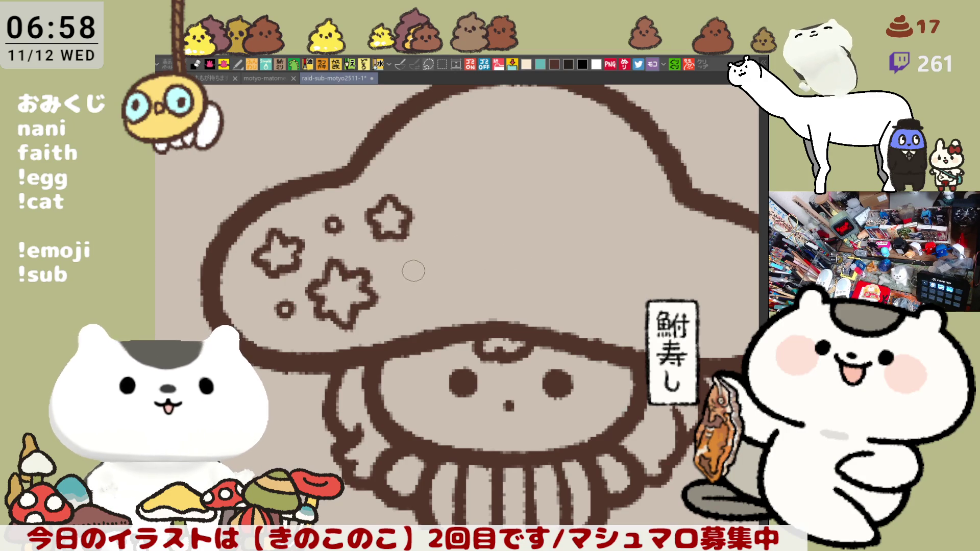
- Add circle spots and a star on the cap's right side, undoing and erasing stray strokes
scroll(561, 244, right, 5)
drag(526, 260, 521, 266)
mouse_move(509, 311)
mouse_down()
mouse_move(512, 297)
mouse_move(570, 296)
mouse_move(531, 316)
mouse_move(567, 291)
mouse_move(582, 296)
mouse_move(540, 306)
mouse_move(560, 323)
mouse_up()
key(ctrl+z)
key(ctrl+z)
key(ctrl+z)
key(ctrl+z)
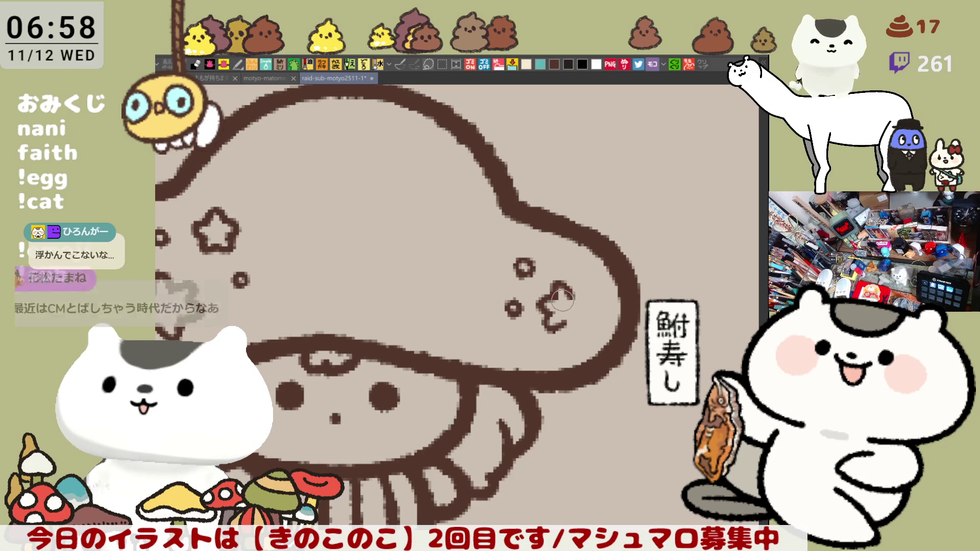
key(ctrl+z)
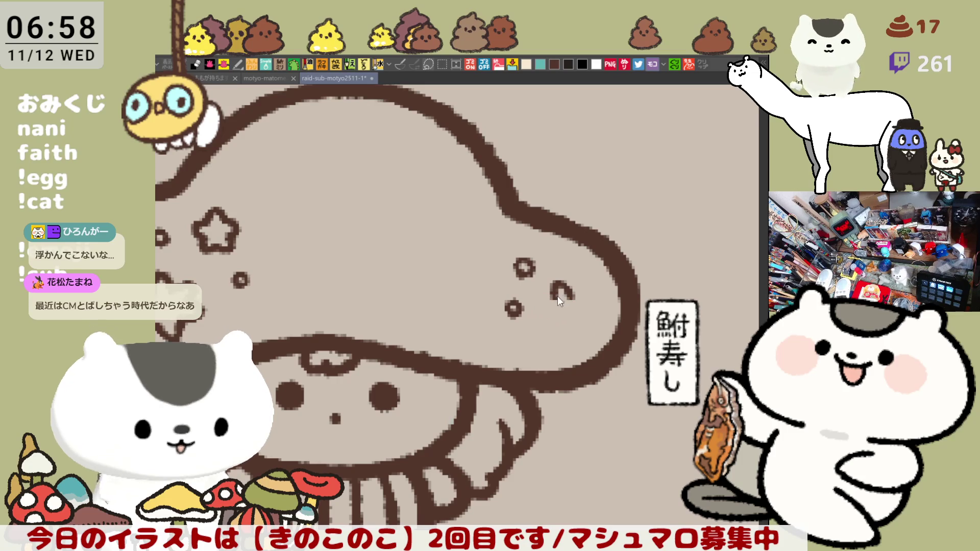
mouse_move(563, 288)
mouse_down()
mouse_move(543, 309)
mouse_move(558, 327)
mouse_move(562, 296)
mouse_move(587, 311)
mouse_move(554, 331)
mouse_move(584, 307)
mouse_move(561, 286)
mouse_move(591, 314)
mouse_move(569, 321)
mouse_move(595, 317)
mouse_up()
key(ctrl+z)
key(ctrl+z)
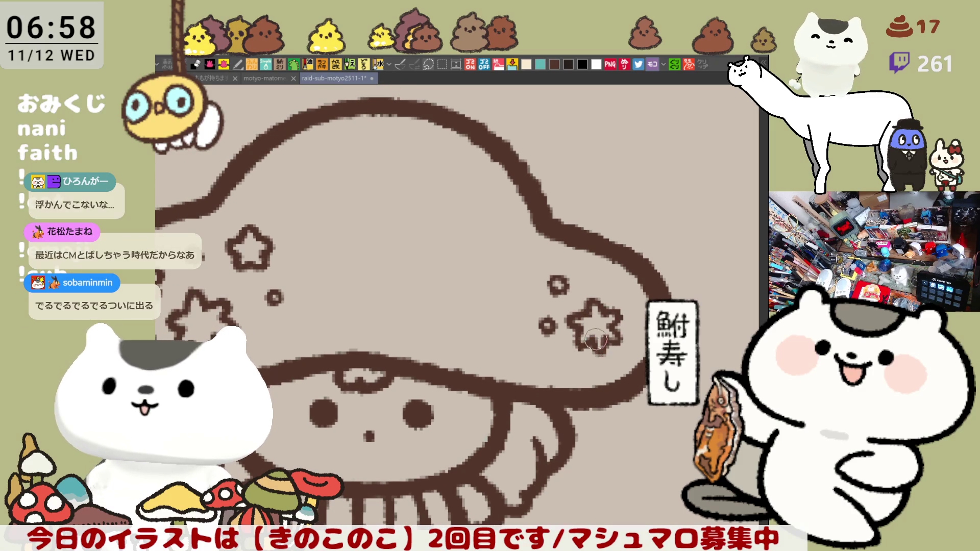
scroll(574, 354, down, 3)
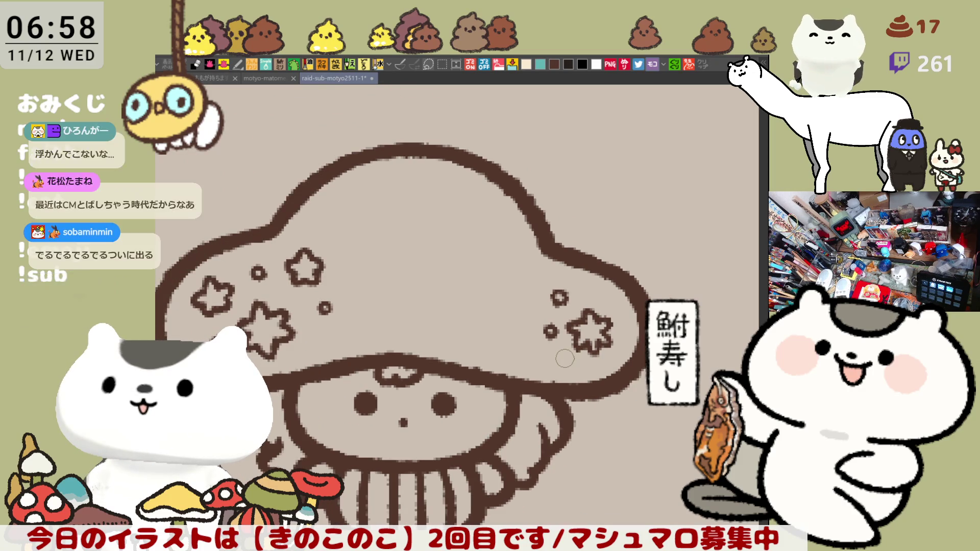
scroll(561, 357, up, 3)
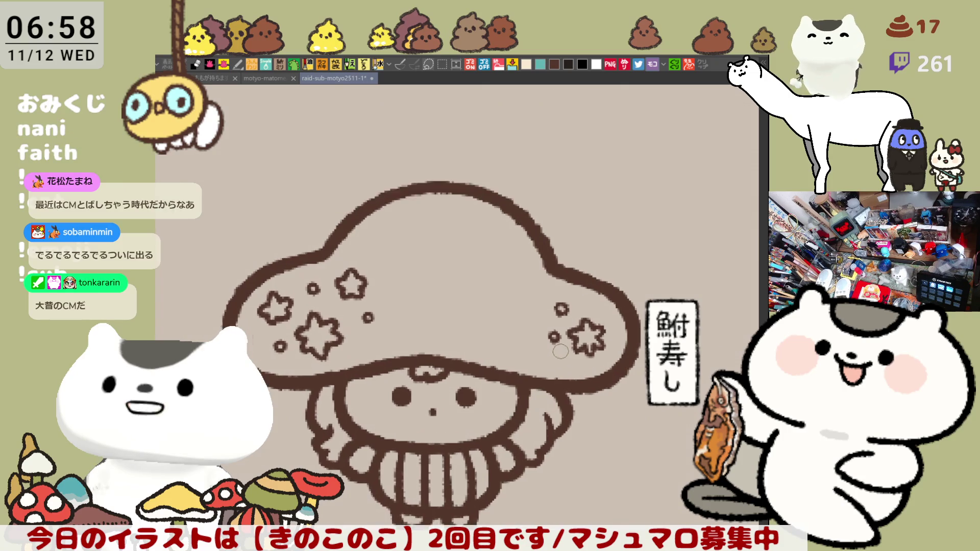
mouse_move(592, 314)
mouse_down()
mouse_move(582, 357)
mouse_move(572, 339)
mouse_move(597, 309)
mouse_move(615, 315)
mouse_move(587, 309)
mouse_move(575, 336)
mouse_up()
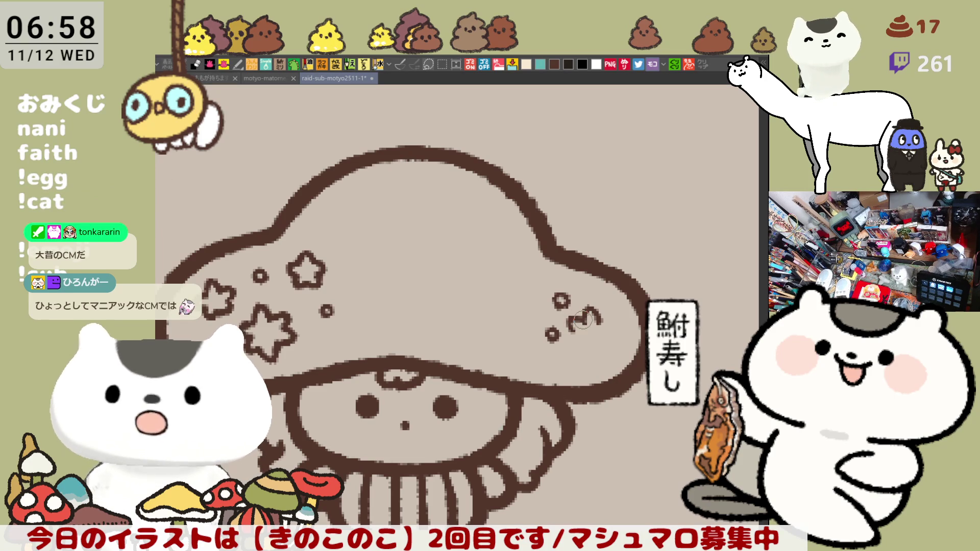
mouse_move(575, 331)
mouse_down()
mouse_move(596, 341)
mouse_move(581, 345)
mouse_up()
- Add two more small round spots near the cap's right edge and save
drag(505, 394, 550, 417)
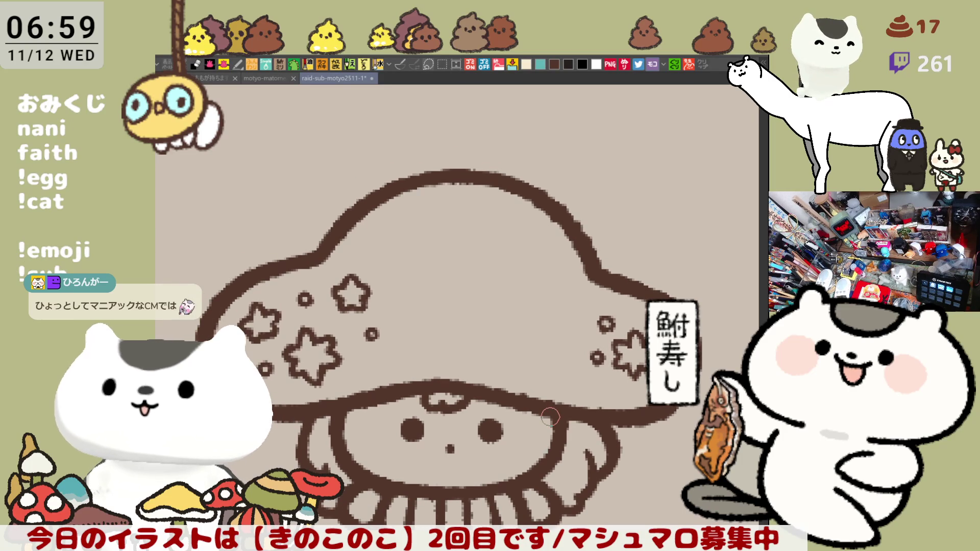
scroll(550, 417, up, 2)
scroll(550, 418, down, 2)
scroll(550, 418, up, 4)
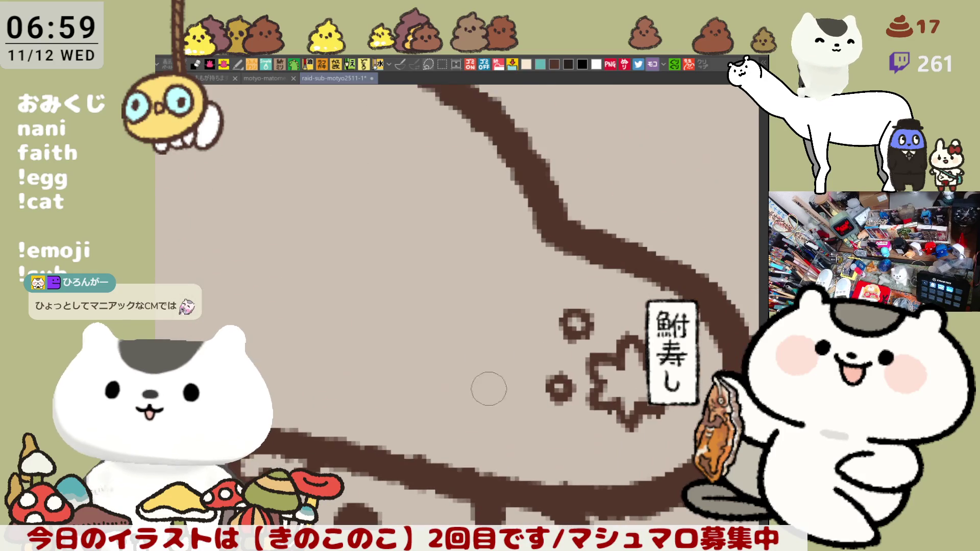
scroll(556, 397, up, 3)
mouse_move(494, 280)
mouse_down()
mouse_move(507, 277)
mouse_move(562, 337)
mouse_up()
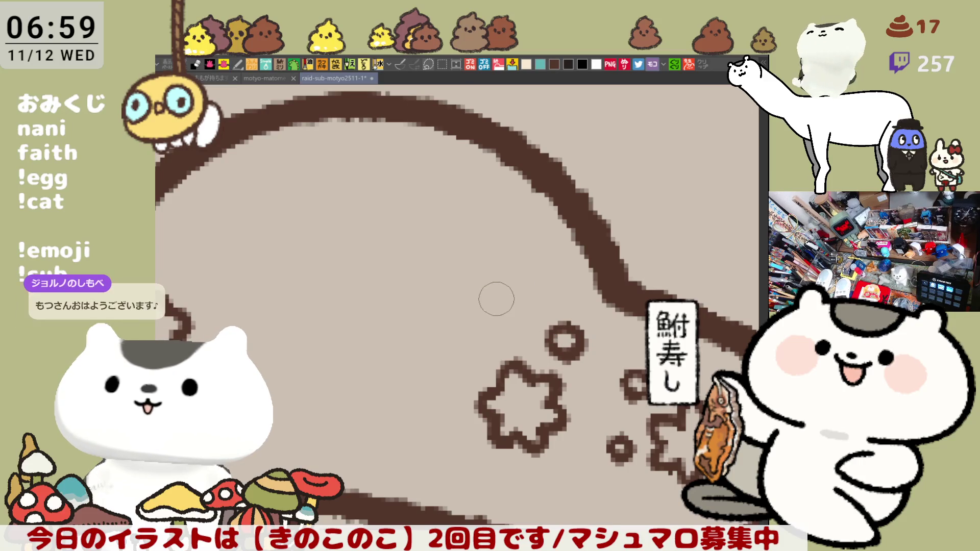
mouse_move(491, 295)
mouse_down()
mouse_move(509, 298)
mouse_move(503, 284)
mouse_up()
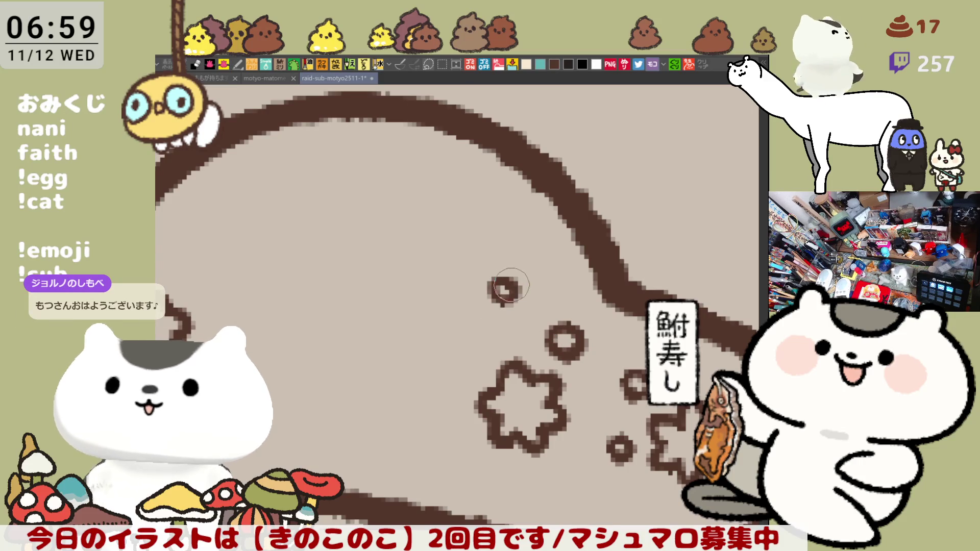
key(ctrl+s)
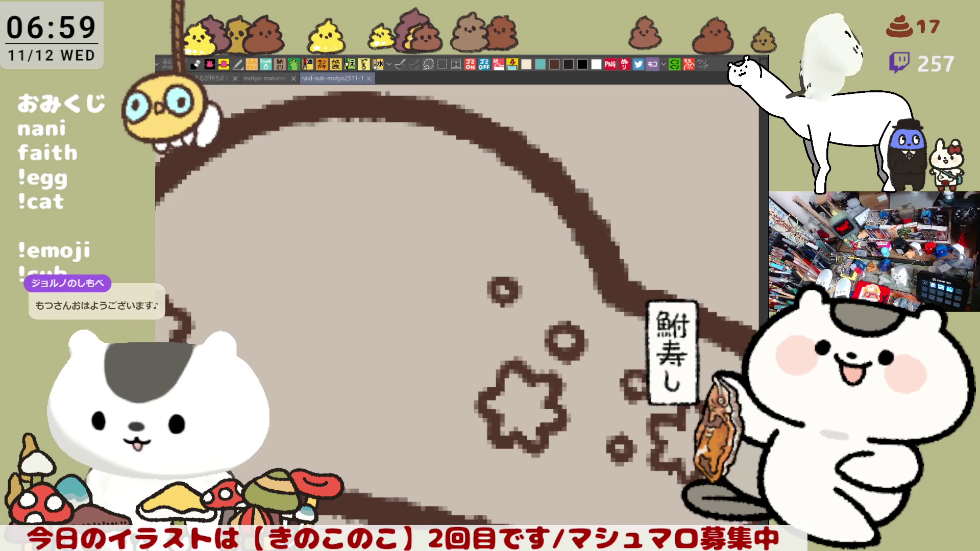